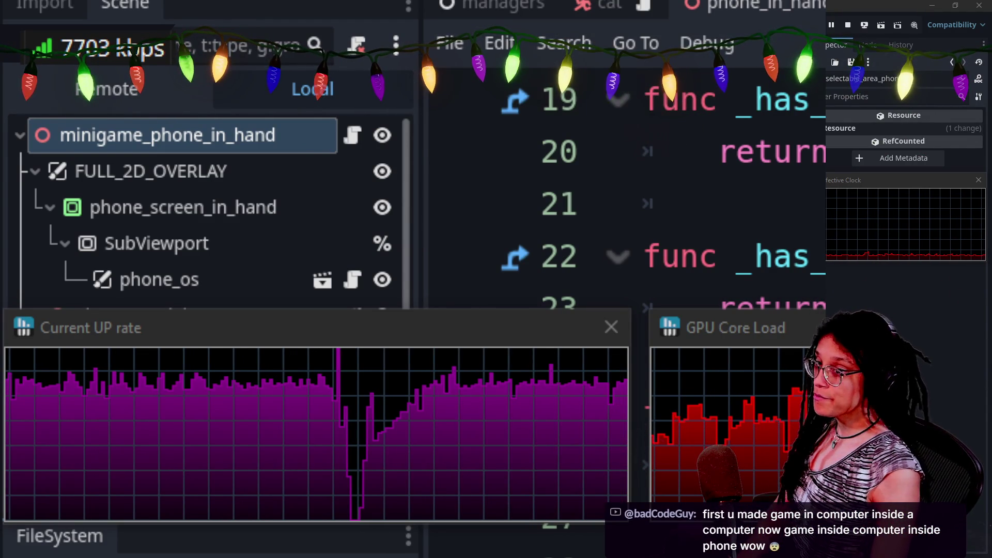
- Bring the Godot editor to the front and open the Select Resource quick-open list
{"action": "left_click", "coordinate": [718, 203]}
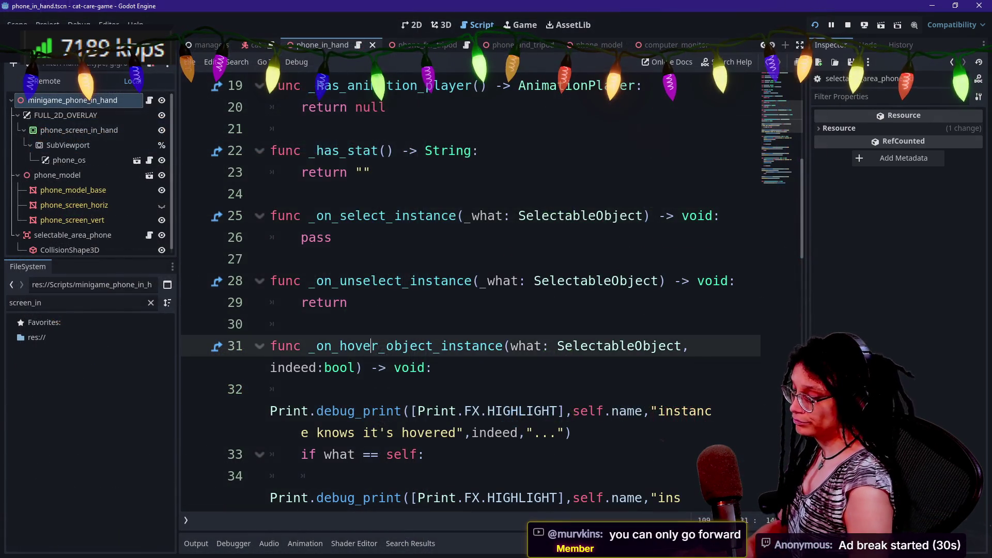
{"action": "key", "text": "shift+alt+o"}
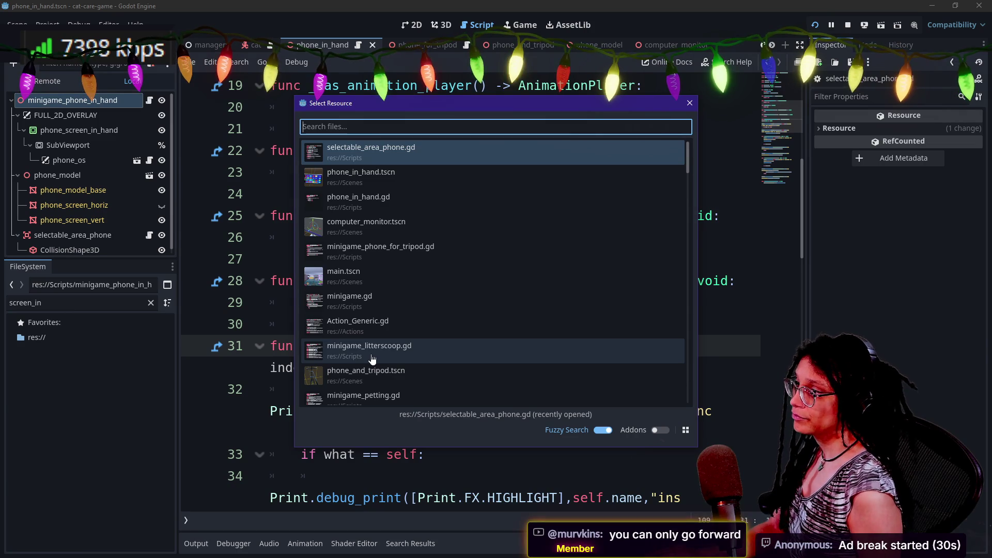
- Dismiss the file list, glance at the running game, and return to the phone script's code
{"action": "key", "text": "Escape"}
{"action": "scroll", "coordinate": [372, 359], "scroll_direction": "down", "scroll_amount": 5}
{"action": "key", "text": "ctrl+F4"}
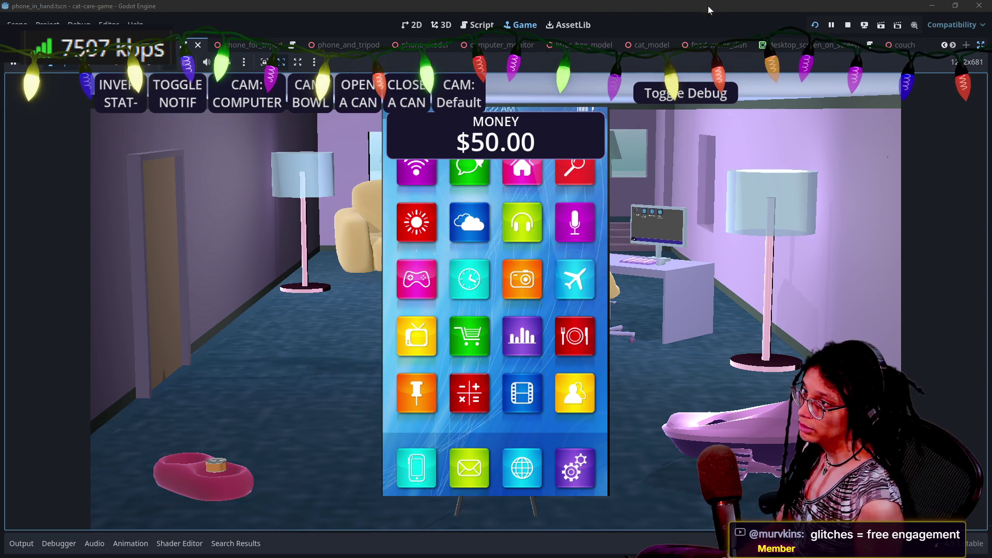
{"action": "left_click", "coordinate": [477, 25]}
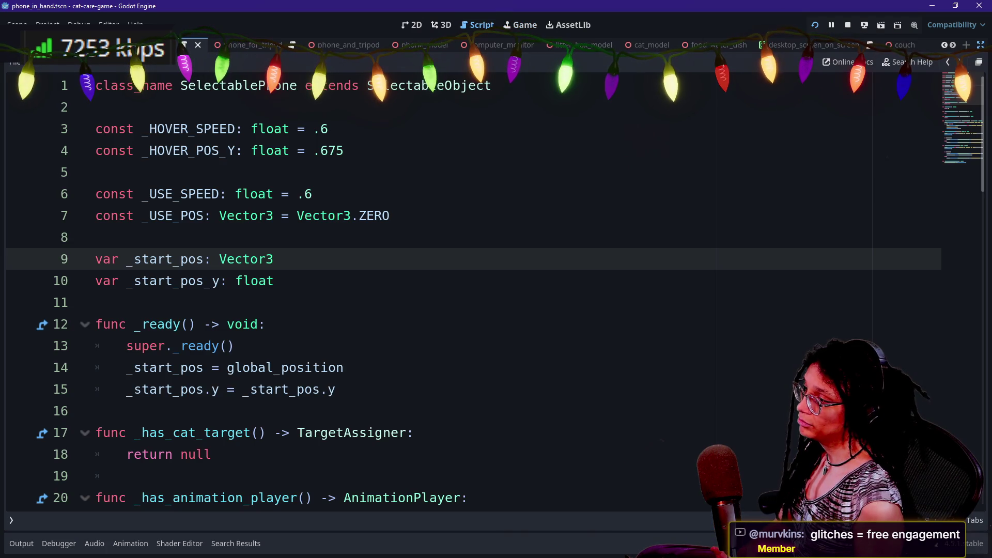
{"action": "scroll", "coordinate": [473, 289], "scroll_direction": "down", "scroll_amount": 1}
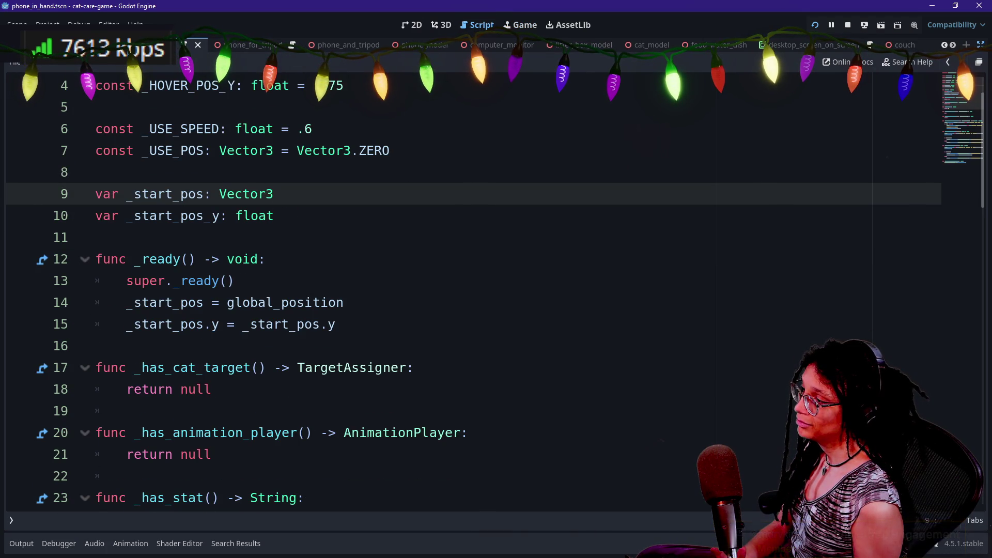
{"action": "scroll", "coordinate": [310, 302], "scroll_direction": "down", "scroll_amount": 15}
{"action": "scroll", "coordinate": [310, 302], "scroll_direction": "up", "scroll_amount": 6}
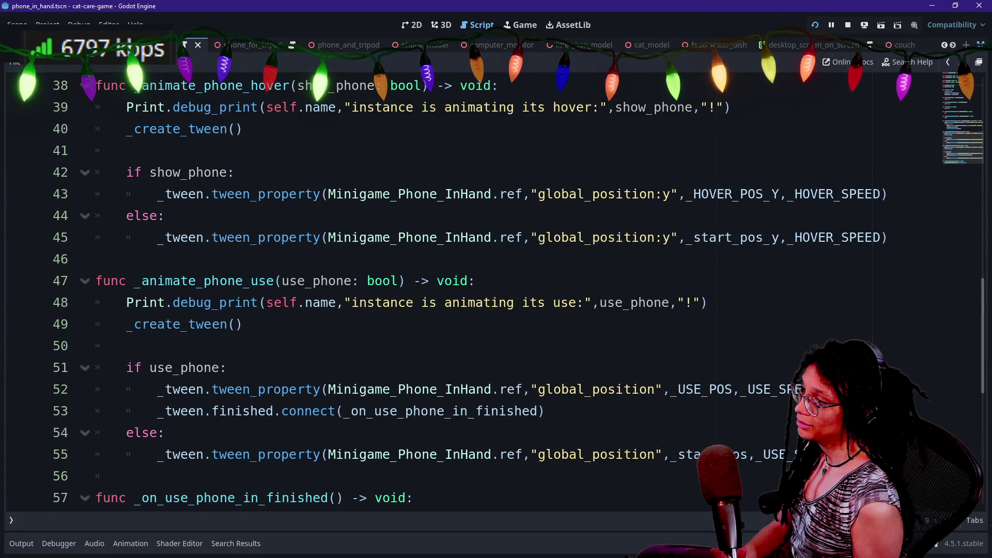
{"action": "scroll", "coordinate": [474, 290], "scroll_direction": "up", "scroll_amount": 12}
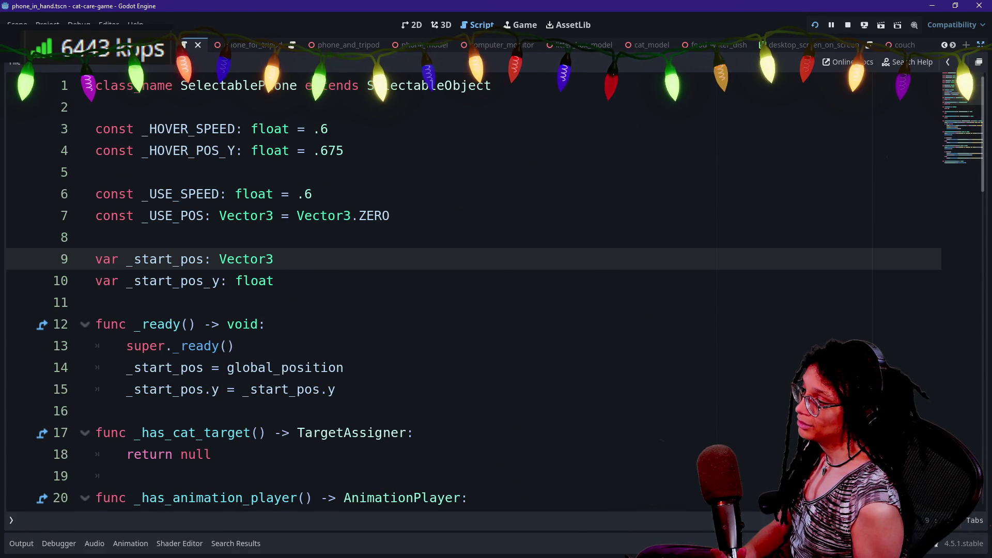
- Rework line 15's start-position assignment, settling on storing global_position.y in _start_pos_y
{"action": "left_click", "coordinate": [243, 390]}
{"action": "key", "text": "shift+End"}
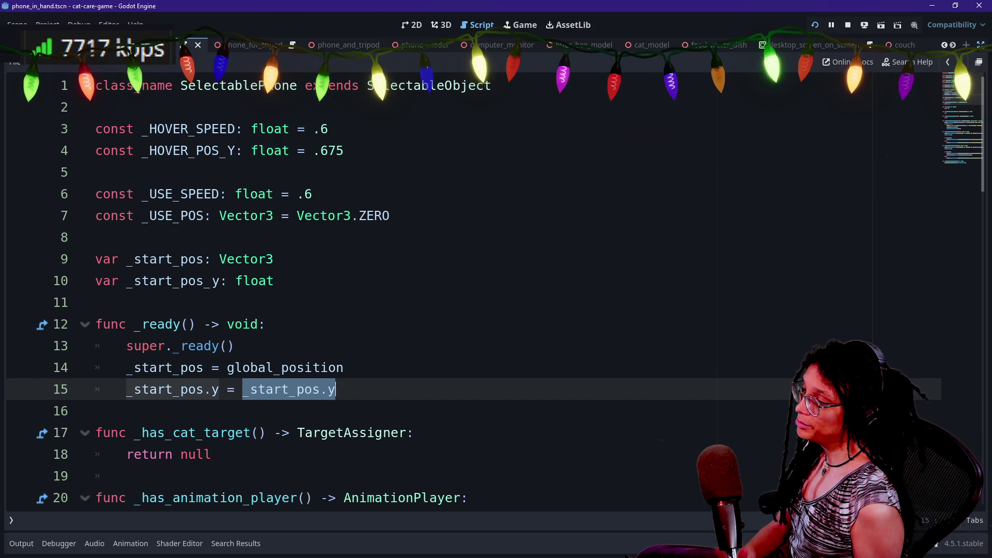
{"action": "key", "text": "Right"}
{"action": "key", "text": "BackSpace"}
{"action": "key", "text": "BackSpace"}
{"action": "key", "text": "ctrl+z"}
{"action": "key", "text": "ctrl+z"}
{"action": "key", "text": "ctrl+z"}
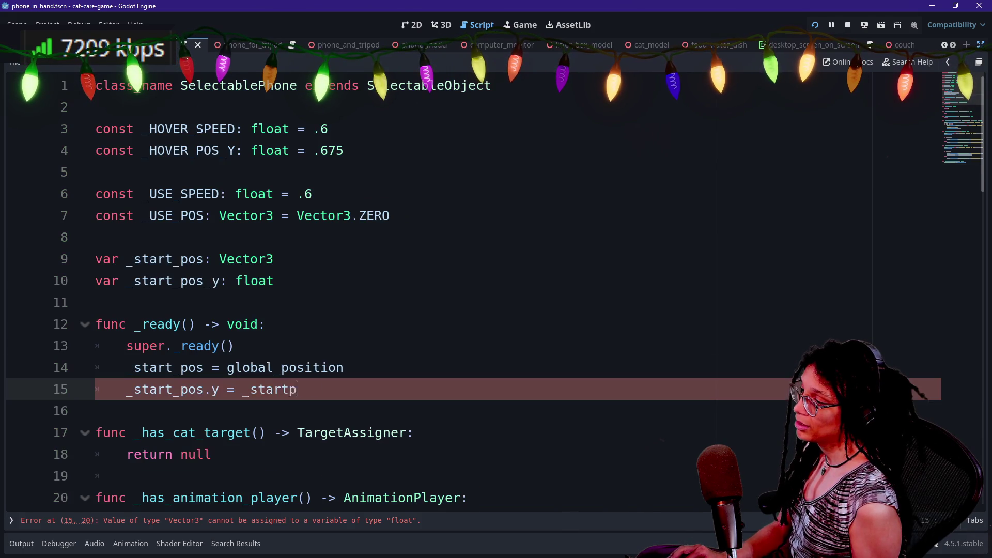
{"action": "key", "text": "ctrl+y"}
{"action": "key", "text": "ctrl+y"}
{"action": "key", "text": "ctrl+y"}
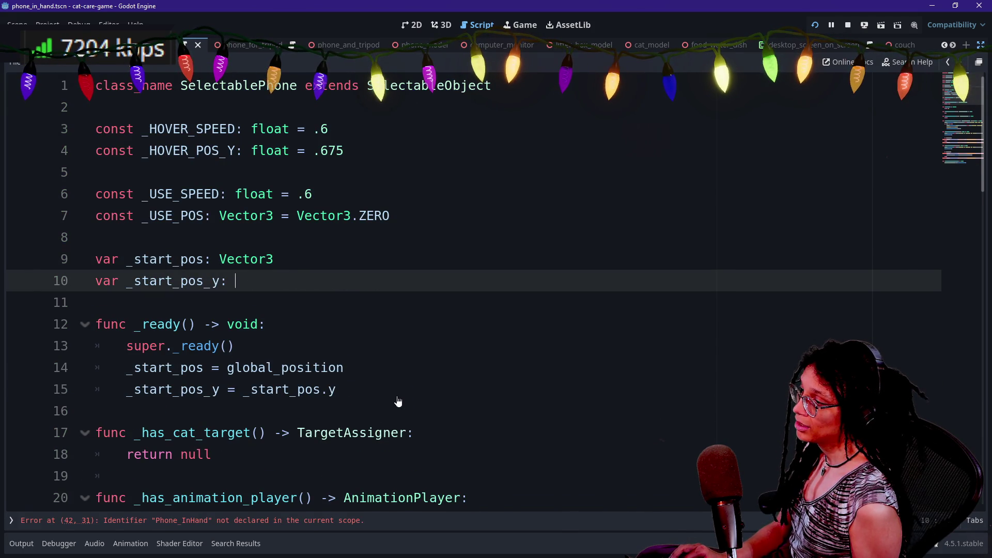
{"action": "key", "text": "ctrl+z"}
{"action": "key", "text": "ctrl+z"}
{"action": "key", "text": "ctrl+z"}
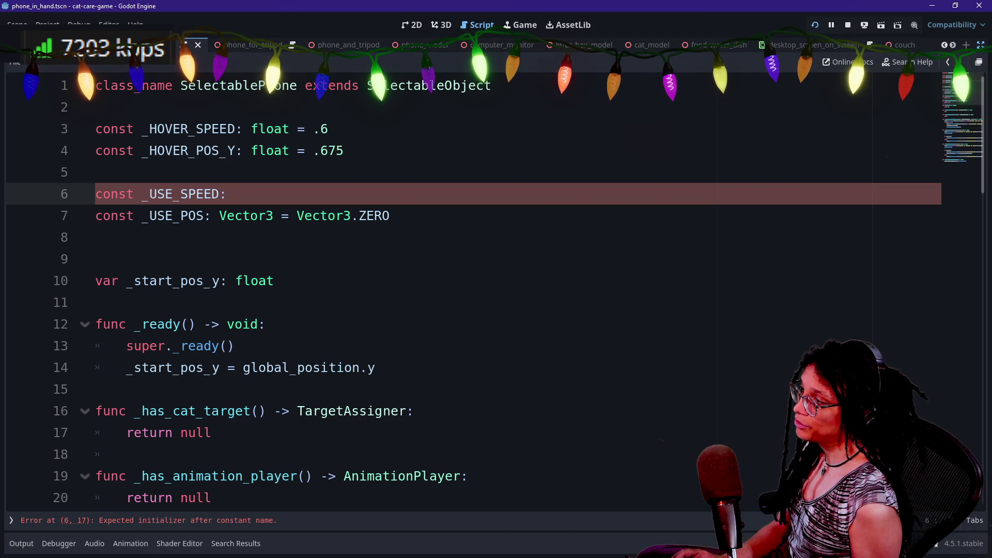
{"action": "key", "text": "ctrl+y"}
{"action": "key", "text": "ctrl+y"}
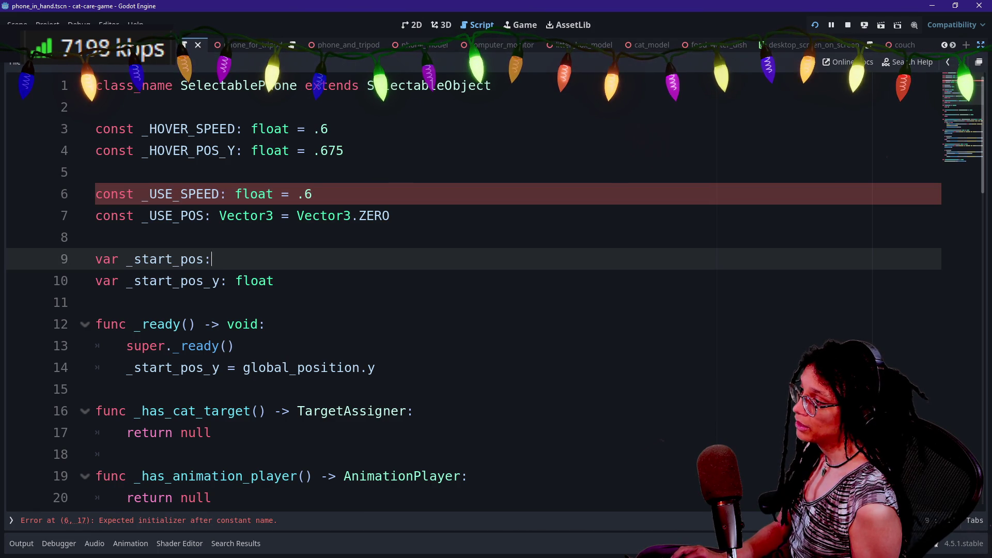
{"action": "key", "text": "ctrl+y"}
{"action": "key", "text": "ctrl+y"}
{"action": "key", "text": "ctrl+y"}
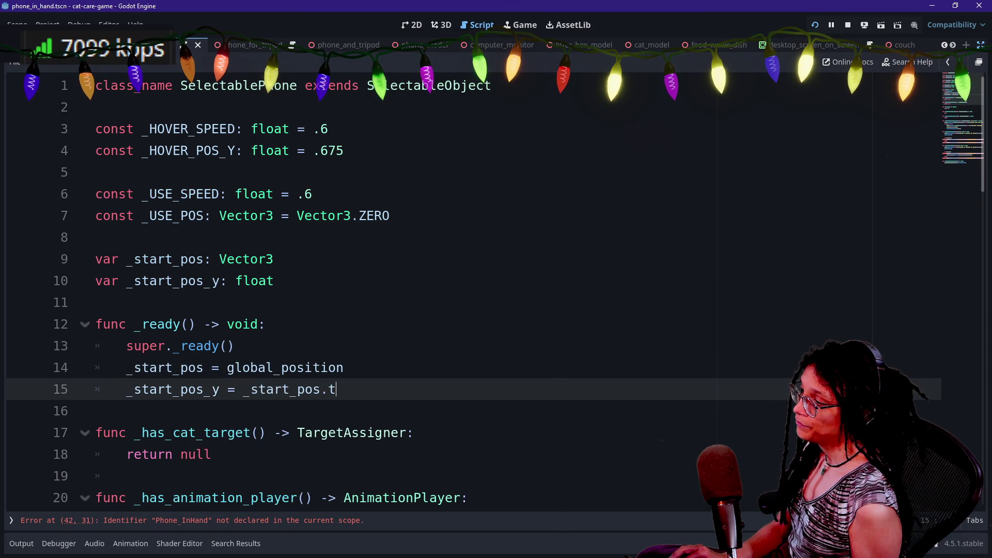
{"action": "key", "text": "ctrl+z"}
{"action": "key", "text": "ctrl+z"}
{"action": "key", "text": "ctrl+z"}
{"action": "key", "text": "ctrl+z"}
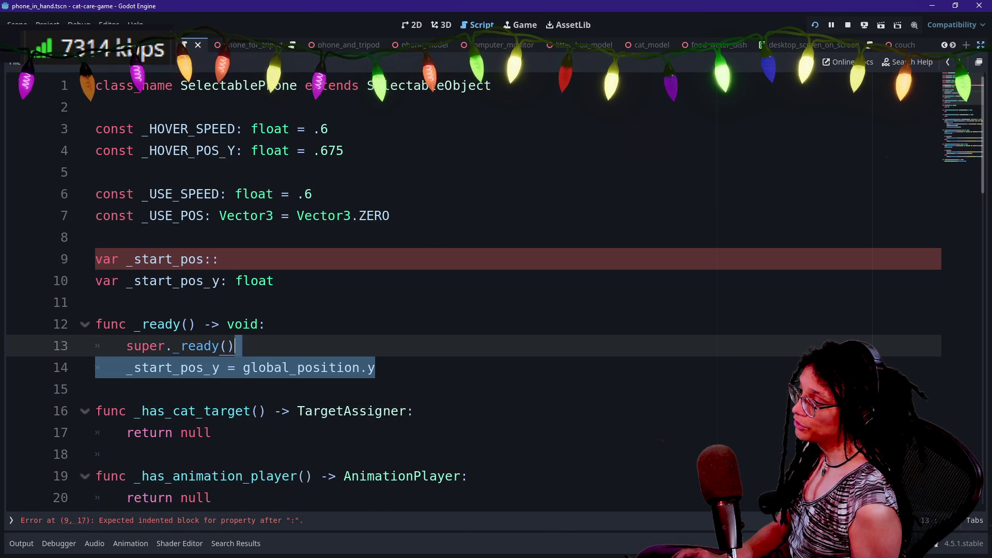
{"action": "key", "text": "ctrl+y"}
{"action": "key", "text": "ctrl+y"}
{"action": "key", "text": "ctrl+y"}
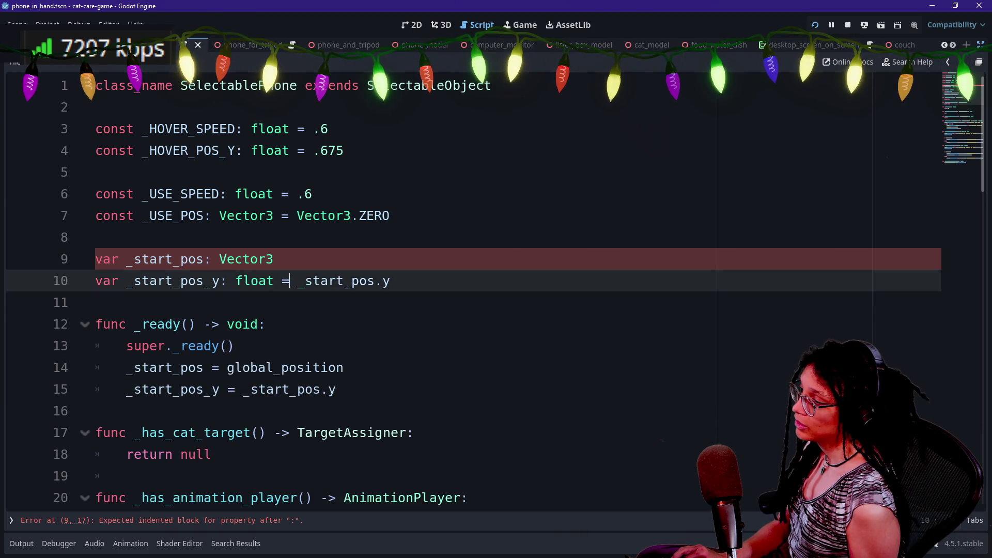
{"action": "key", "text": "ctrl+y"}
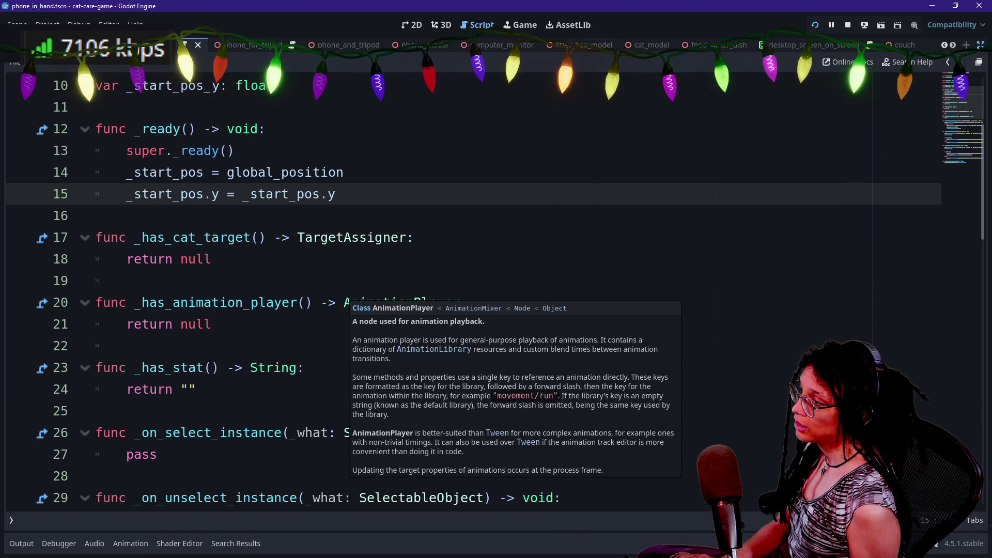
{"action": "key", "text": "ctrl+z"}
{"action": "key", "text": "ctrl+z"}
{"action": "key", "text": "ctrl+z"}
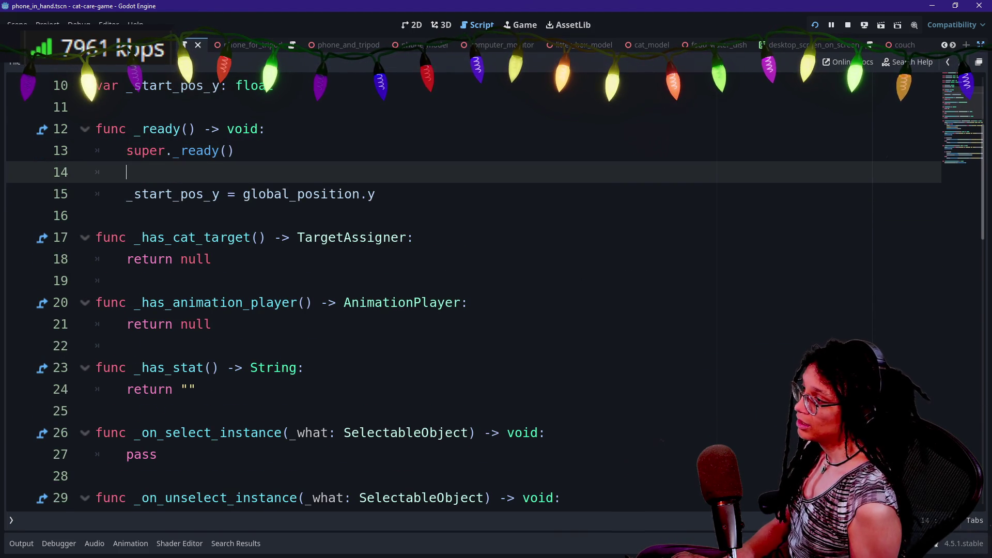
- Remove the blank line inside _ready, save the scene, and run the game to test
{"action": "key", "text": "BackSpace"}
{"action": "key", "text": "ctrl+s"}
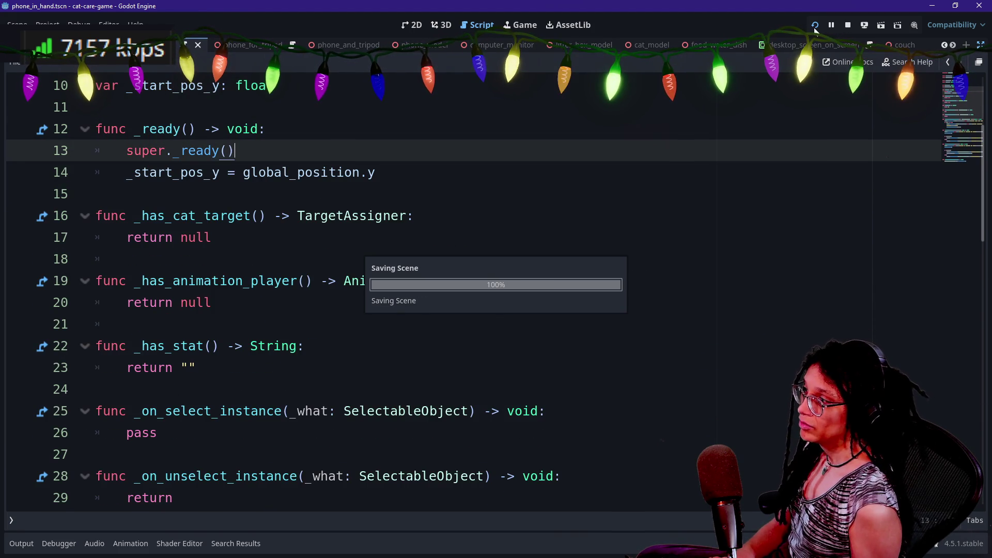
{"action": "left_click", "coordinate": [815, 27]}
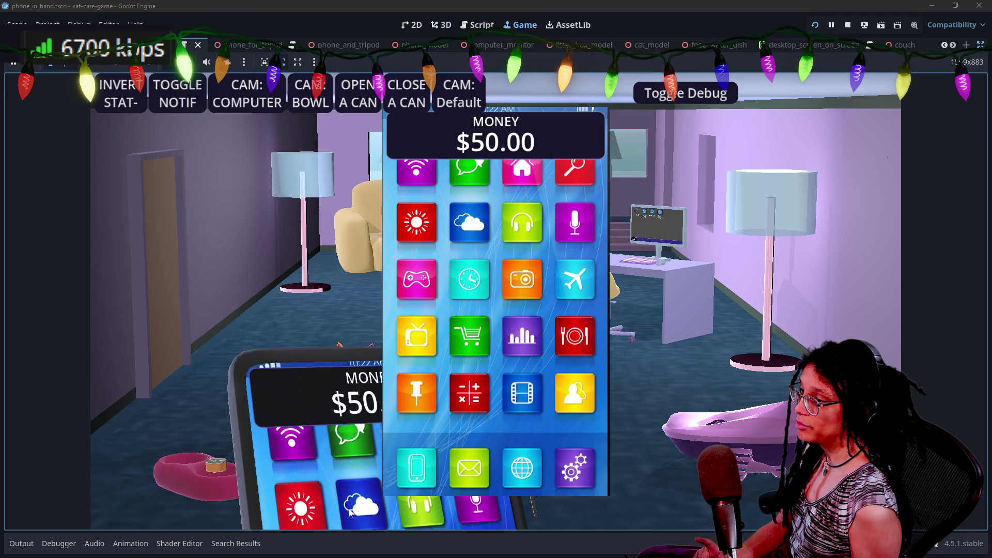
- Stop the game, add '_start_pos = global_position' after super._ready(), and save
{"action": "key", "text": "F8"}
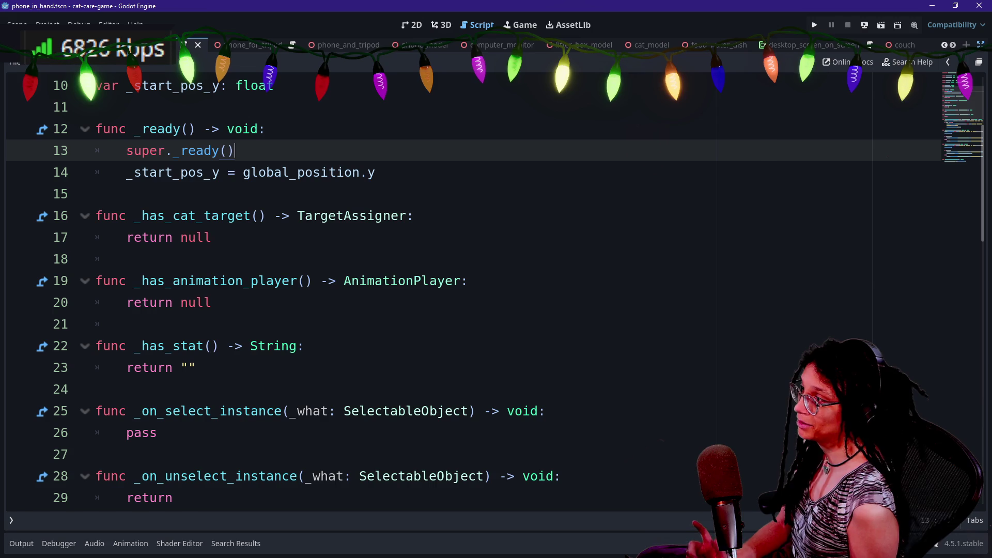
{"action": "key", "text": "Return"}
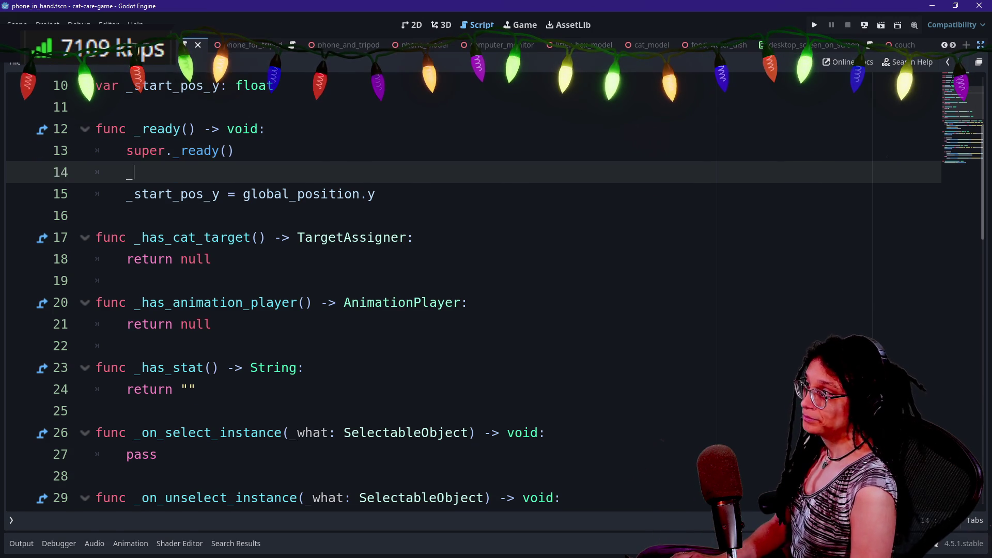
{"action": "type", "text": "_start"}
{"action": "key", "text": "Return"}
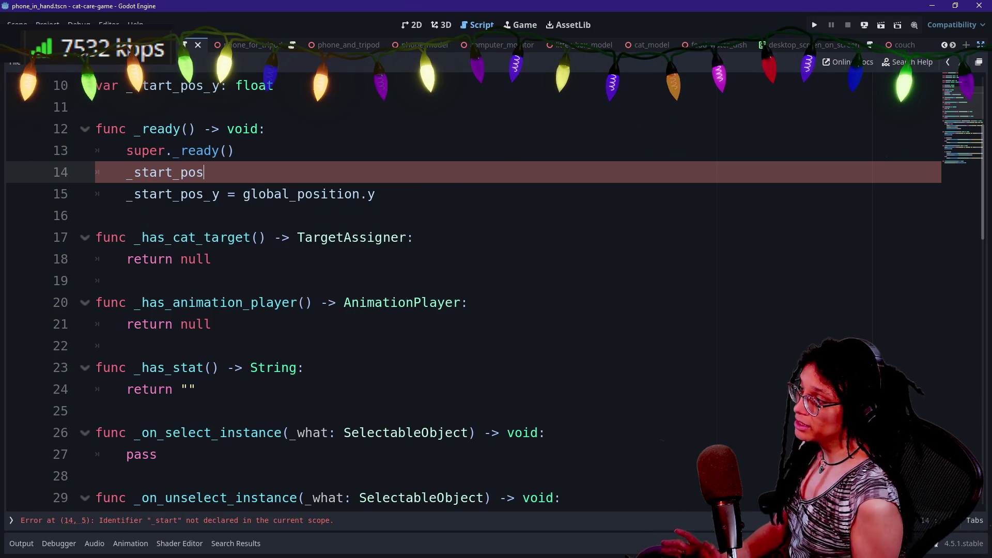
{"action": "type", "text": " = global"}
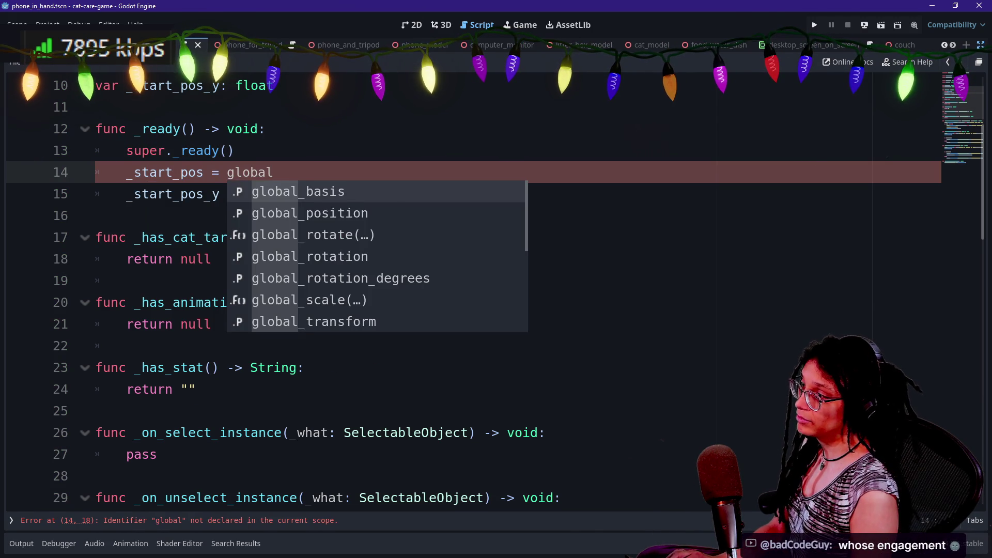
{"action": "type", "text": "_position"}
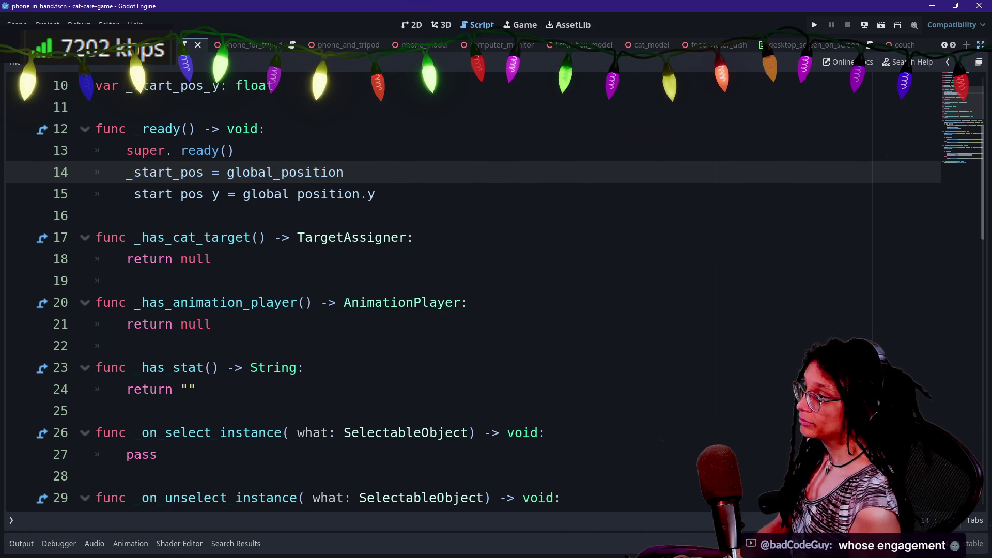
{"action": "left_click", "coordinate": [235, 151]}
{"action": "key", "text": "ctrl+s"}
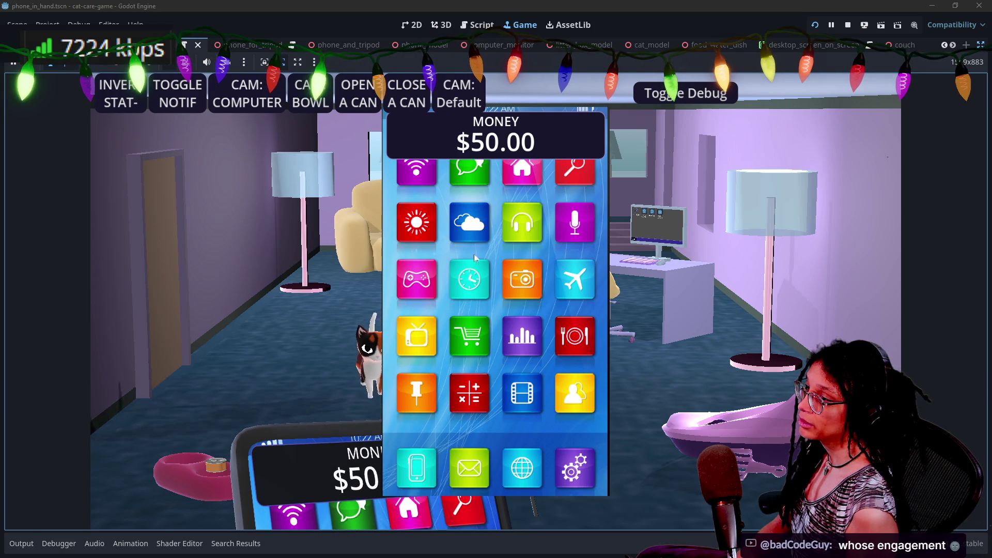
- Stop the test run and restore the scene tree and FileSystem docks beside the phone script
{"action": "left_click", "coordinate": [847, 25]}
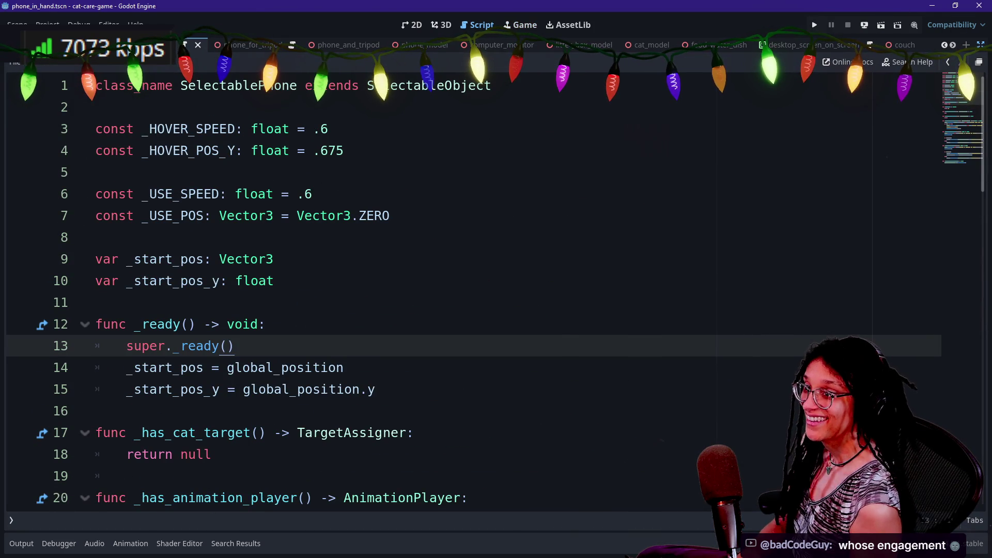
{"action": "left_click", "coordinate": [981, 45]}
{"action": "left_click", "coordinate": [427, 152]}
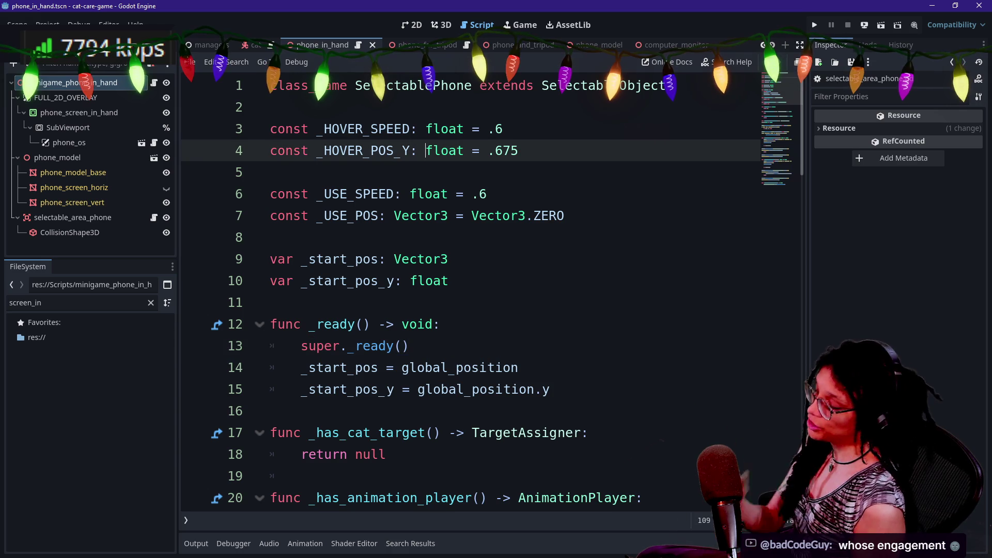
- Search the whole project for 'modulate' and open the first match in desktop_screen_on_screen.gd
{"action": "key", "text": "shift+alt+o"}
{"action": "type", "text": "model"}
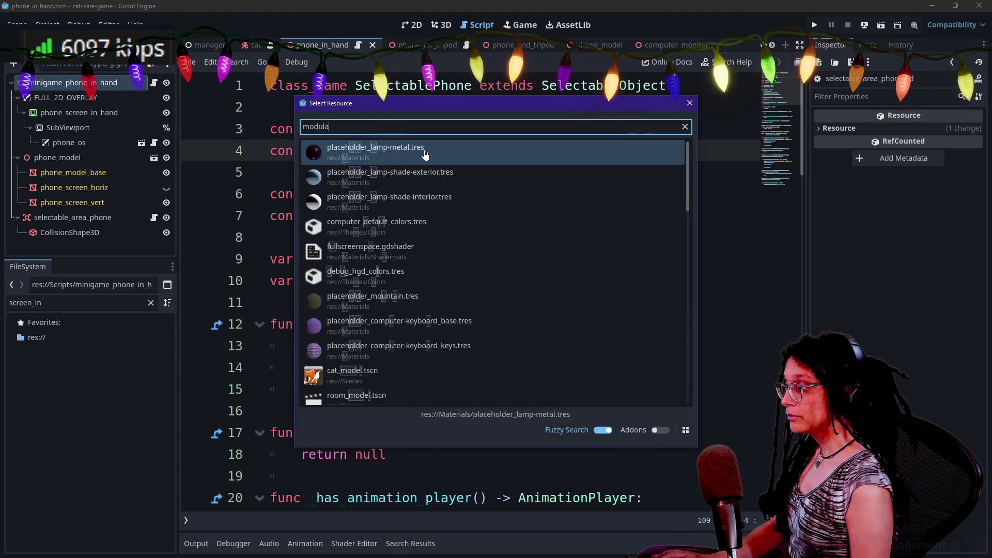
{"action": "key", "text": "Escape"}
{"action": "key", "text": "ctrl+shift+f"}
{"action": "type", "text": "modulate"}
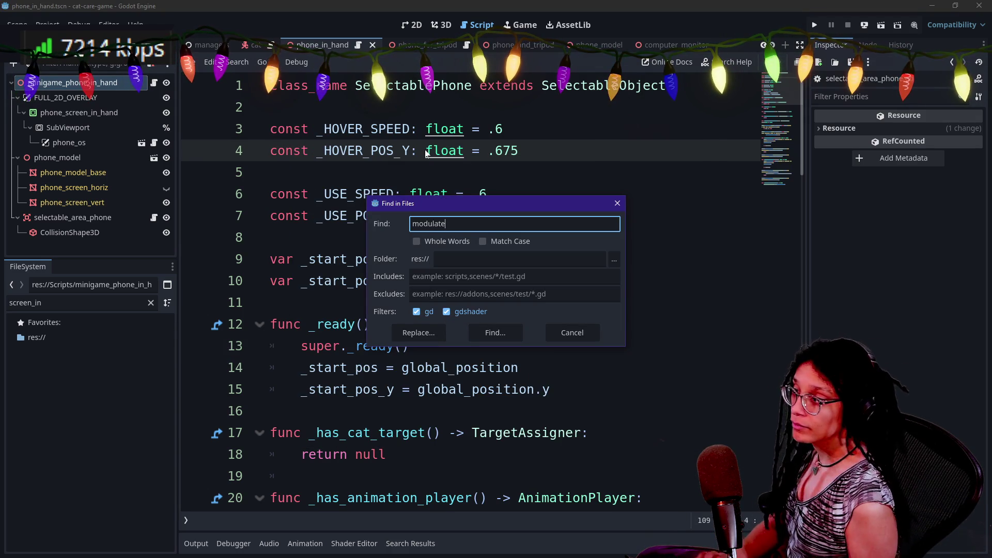
{"action": "key", "text": "Return"}
{"action": "left_click", "coordinate": [495, 365]}
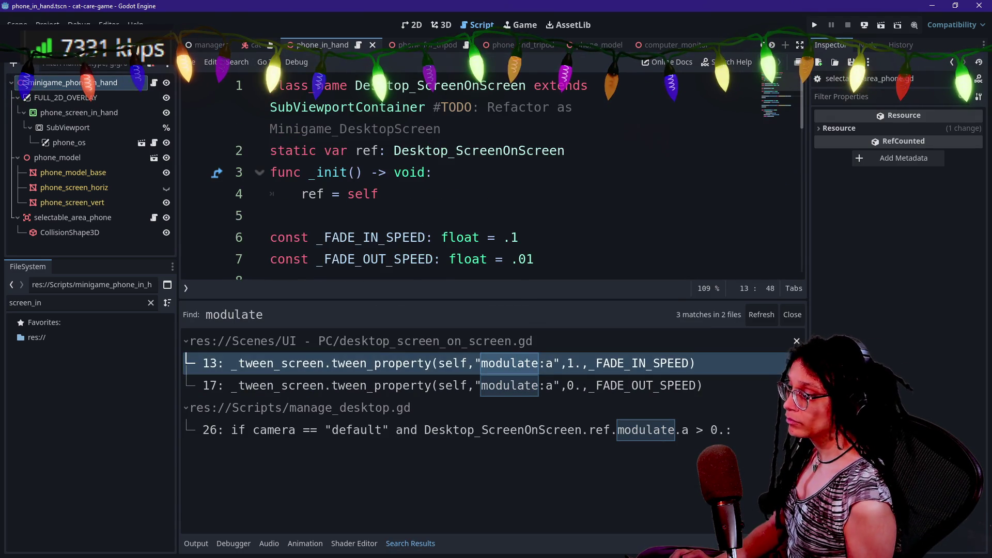
- Review the desktop screen script's class declaration and fade constants by selecting its opening lines
{"action": "left_click_drag", "start_coordinate": [269, 85], "coordinate": [519, 237]}
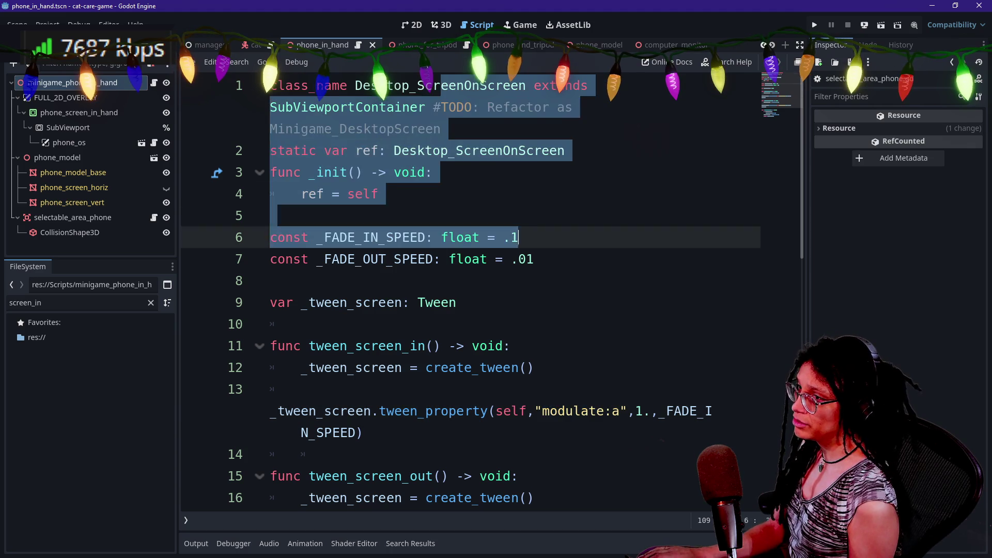
{"action": "left_click", "coordinate": [270, 281]}
{"action": "left_click_drag", "start_coordinate": [269, 280], "coordinate": [518, 150]}
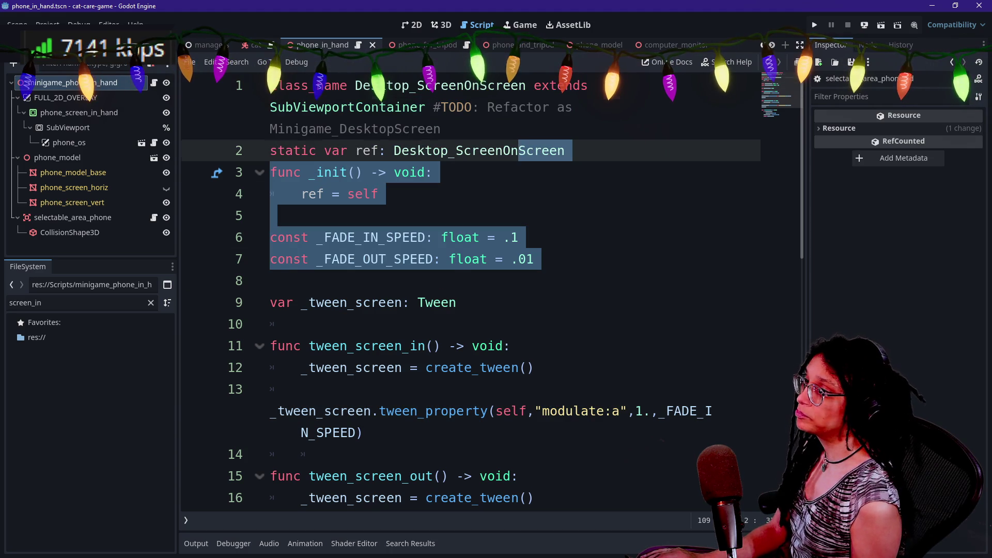
{"action": "left_click", "coordinate": [379, 193]}
{"action": "left_click_drag", "start_coordinate": [378, 193], "coordinate": [270, 107]}
{"action": "left_click", "coordinate": [378, 194]}
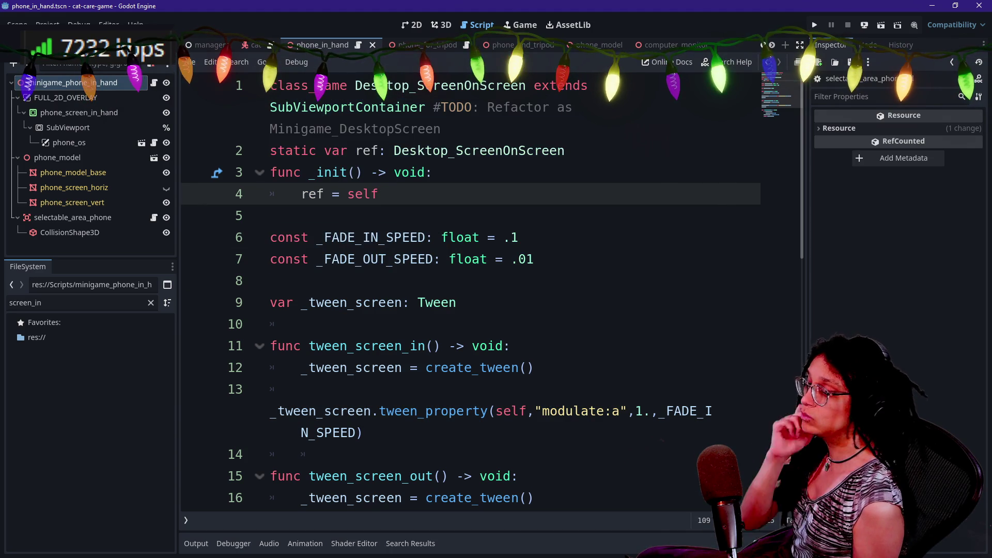
{"action": "mouse_move", "coordinate": [270, 346]}
{"action": "left_mouse_down"}
{"action": "mouse_move", "coordinate": [443, 346]}
{"action": "mouse_move", "coordinate": [413, 367]}
{"action": "mouse_move", "coordinate": [487, 368]}
{"action": "left_mouse_up"}
{"action": "scroll", "coordinate": [487, 367], "scroll_direction": "down", "scroll_amount": 5}
{"action": "scroll", "coordinate": [465, 290], "scroll_direction": "up", "scroll_amount": 5}
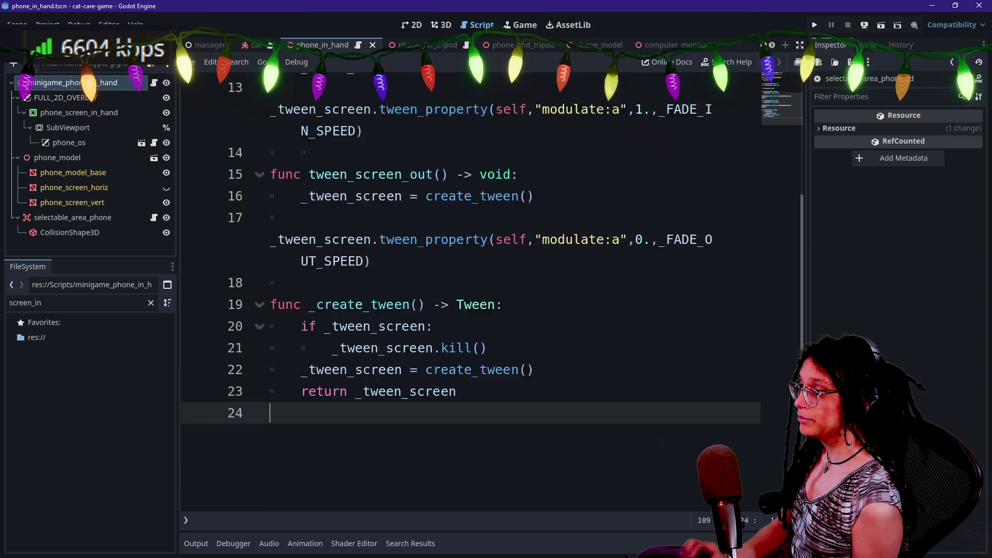
{"action": "key", "text": "ctrl+a"}
{"action": "left_click", "coordinate": [448, 150]}
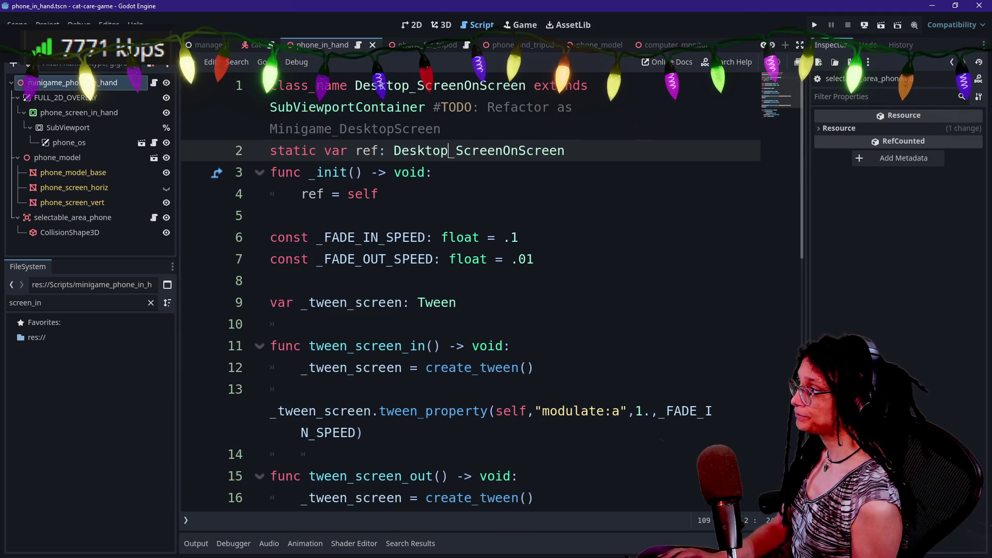
- Select the phone_screen_in_hand node in the Scene dock
{"action": "left_click", "coordinate": [110, 112]}
{"action": "right_click", "coordinate": [120, 118]}
{"action": "key", "text": "Escape"}
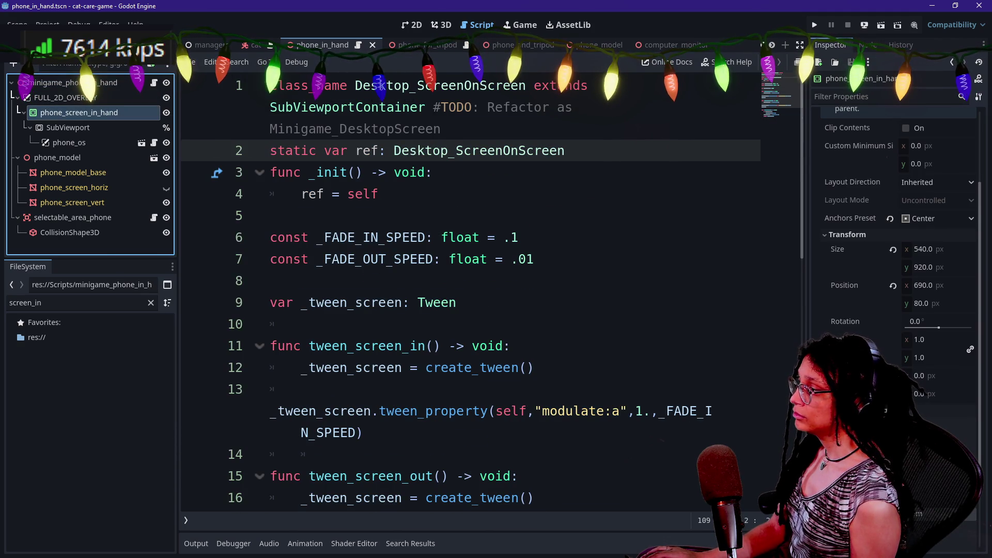
- Filter the FileSystem dock with 'in_ha' to list only the in_hand files
{"action": "left_click", "coordinate": [42, 303]}
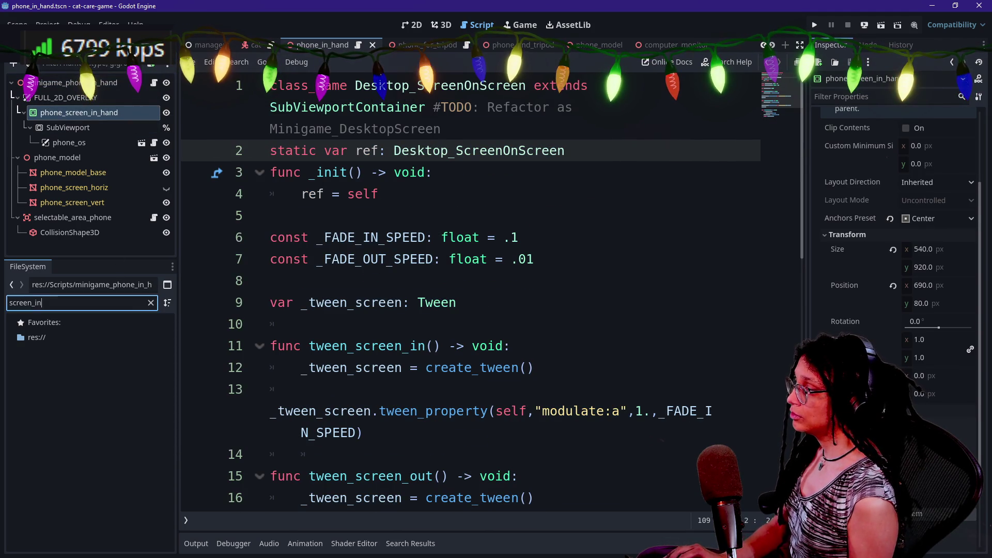
{"action": "key", "text": "ctrl+a"}
{"action": "type", "text": "phone_sc"}
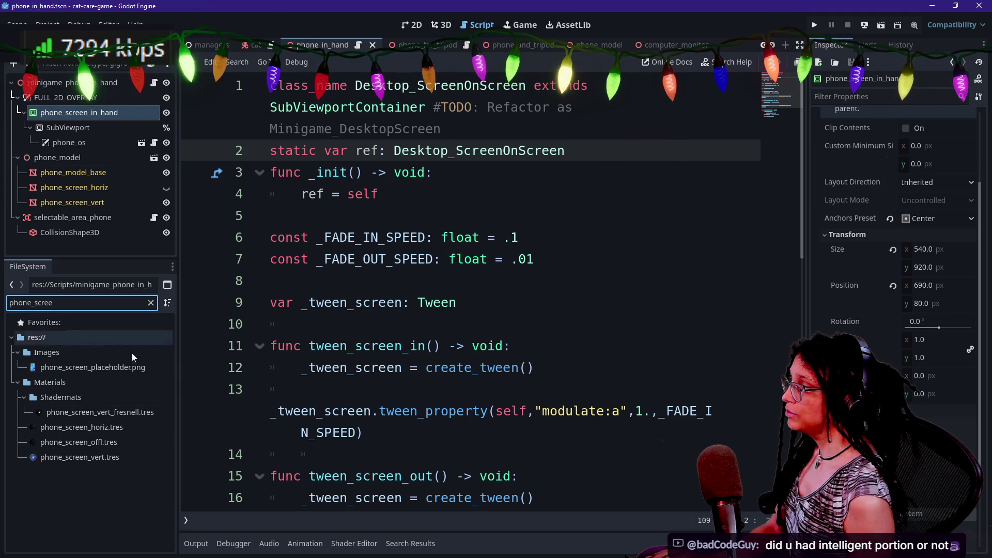
{"action": "key", "text": "ctrl+a"}
{"action": "key", "text": "BackSpace"}
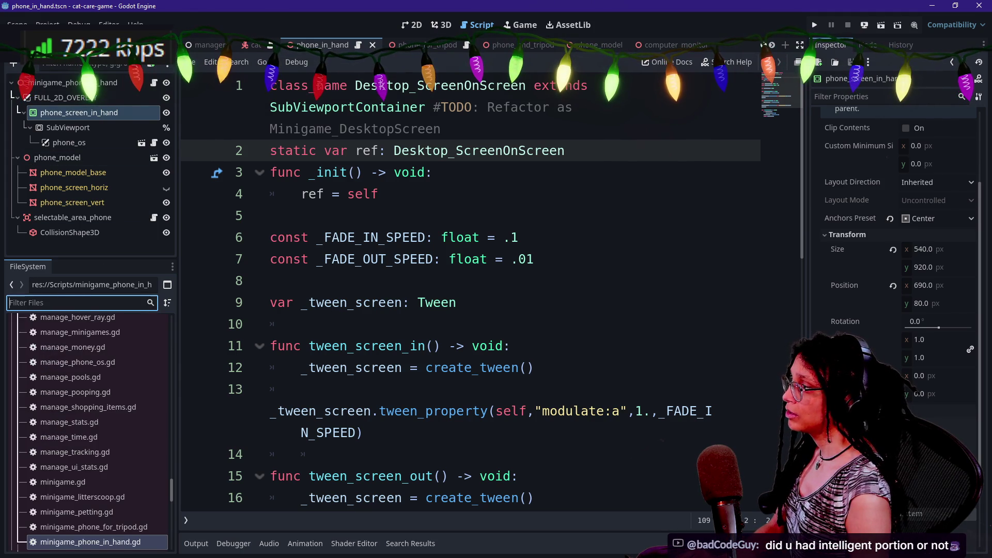
{"action": "type", "text": "in_hand"}
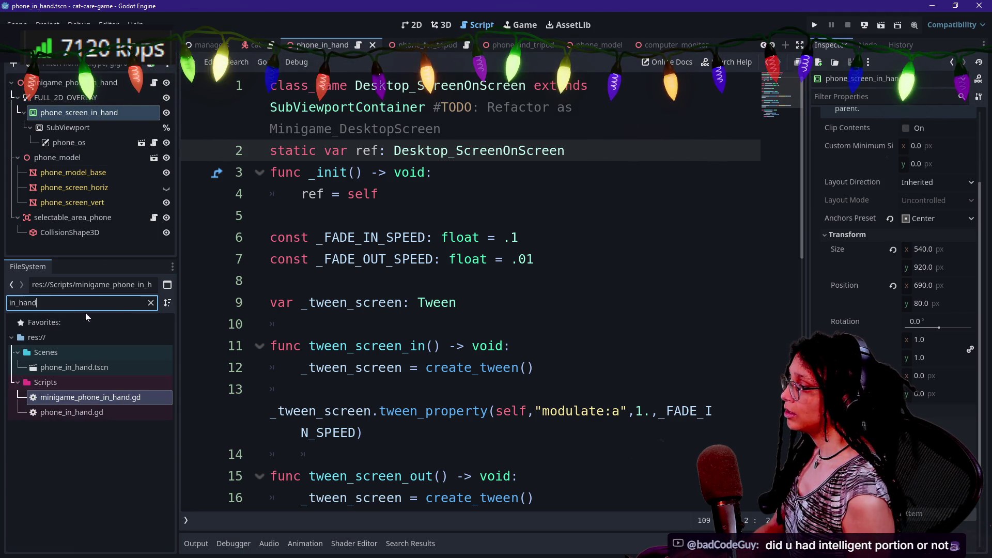
- Open minigame_phone_in_hand.gd, leaving its file name unchanged after a started rename
{"action": "double_click", "coordinate": [76, 403]}
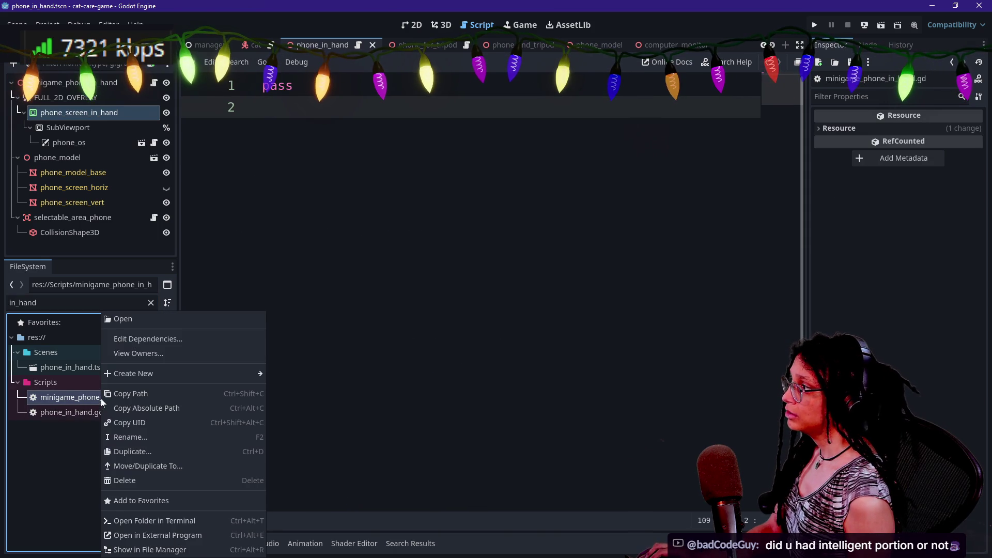
{"action": "right_click", "coordinate": [101, 402]}
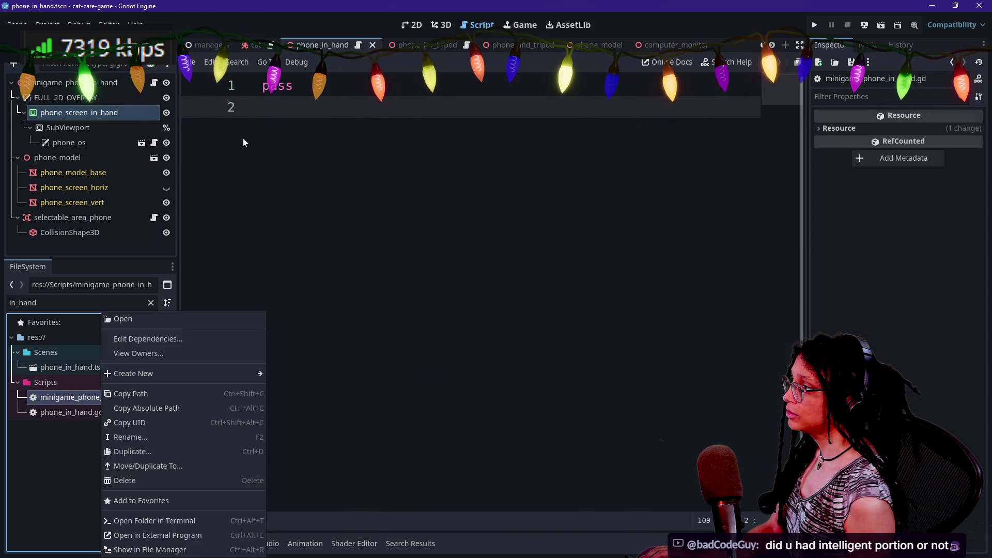
{"action": "left_click", "coordinate": [150, 82]}
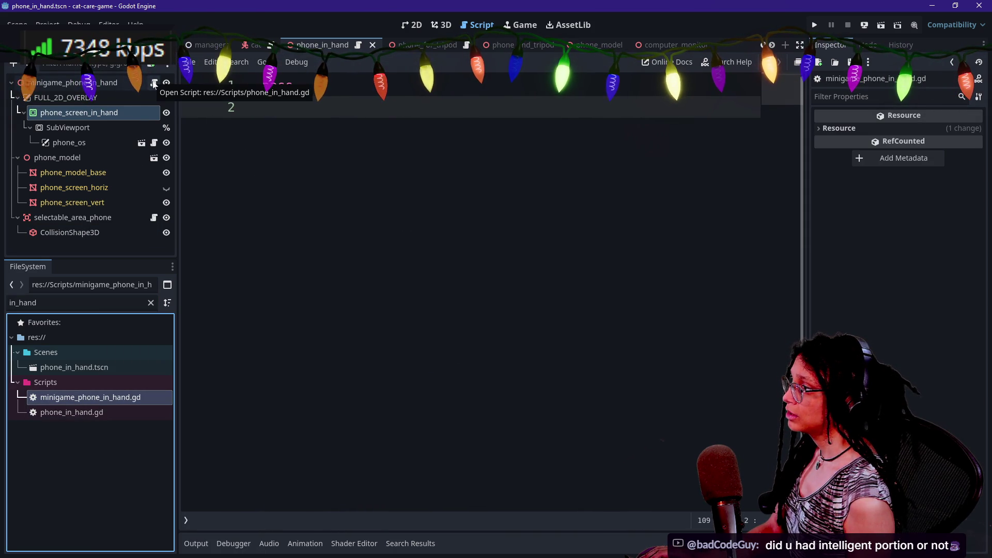
{"action": "right_click", "coordinate": [113, 408]}
{"action": "left_click", "coordinate": [139, 434]}
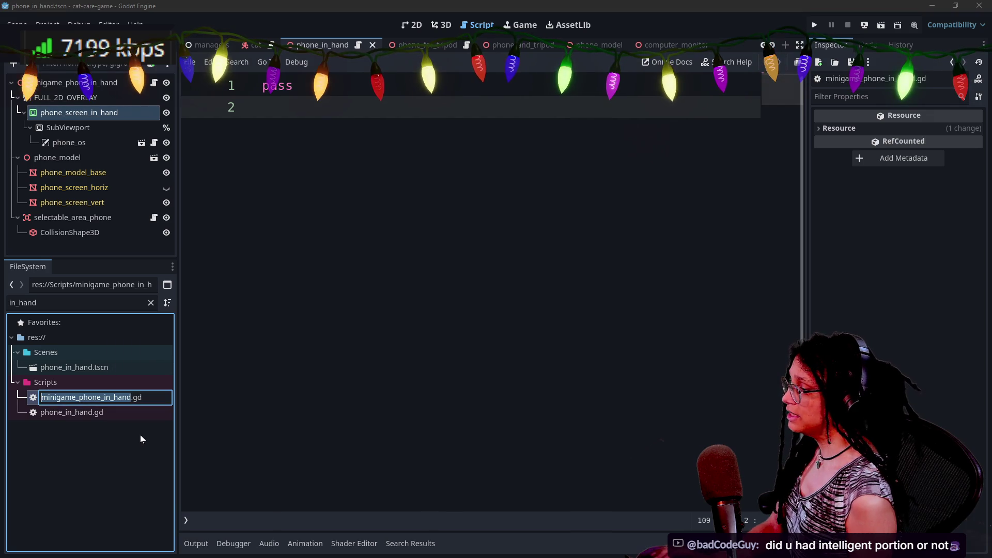
{"action": "key", "text": "Home"}
{"action": "key", "text": "Delete"}
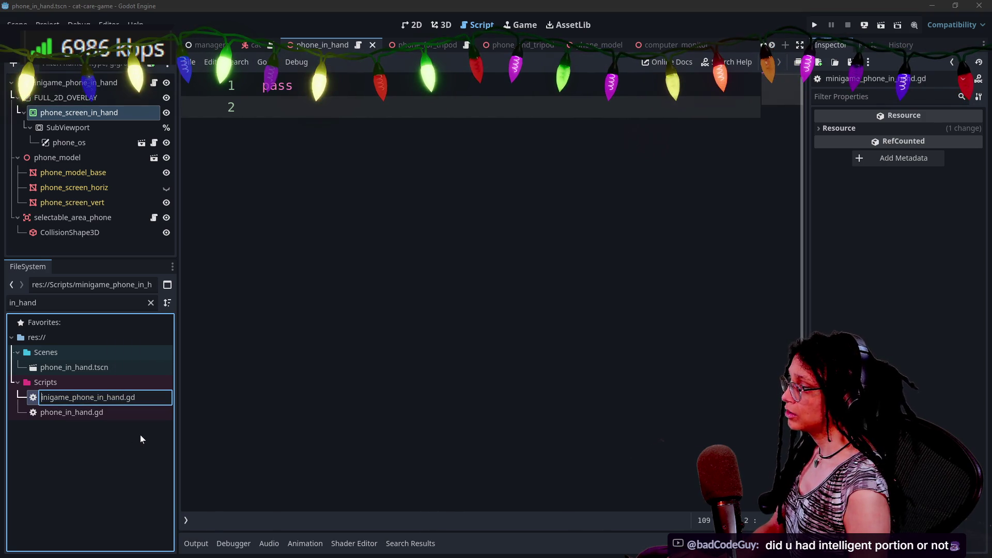
{"action": "type", "text": "m"}
{"action": "key", "text": "Return"}
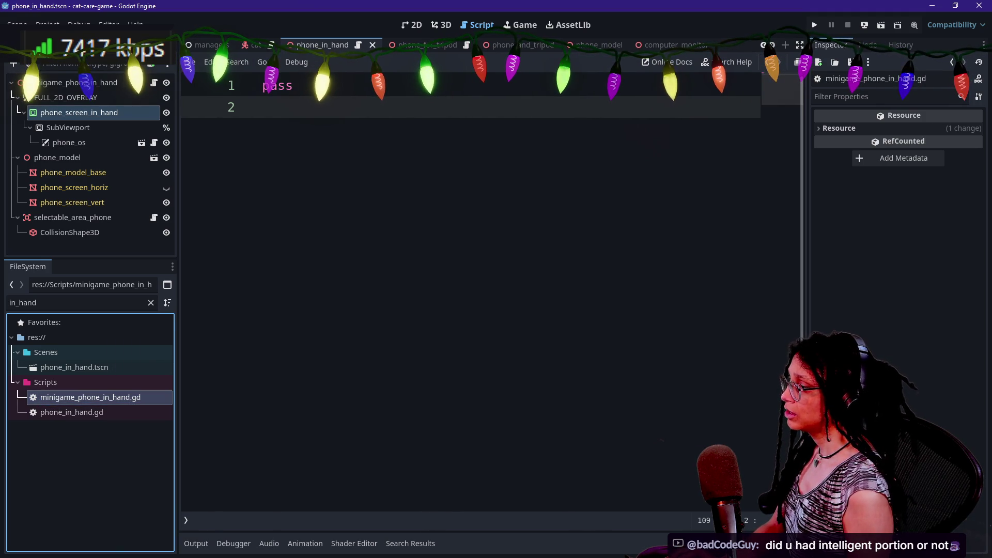
- Rerun the project-wide 'modulate' search to list its 3 matches below the script
{"action": "key", "text": "shift+alt+o"}
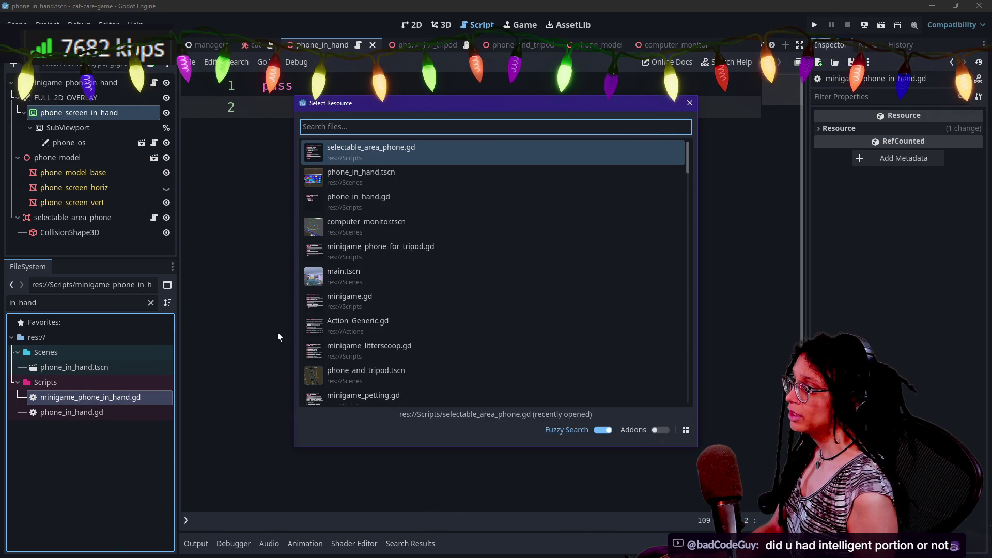
{"action": "key", "text": "Down"}
{"action": "key", "text": "Down"}
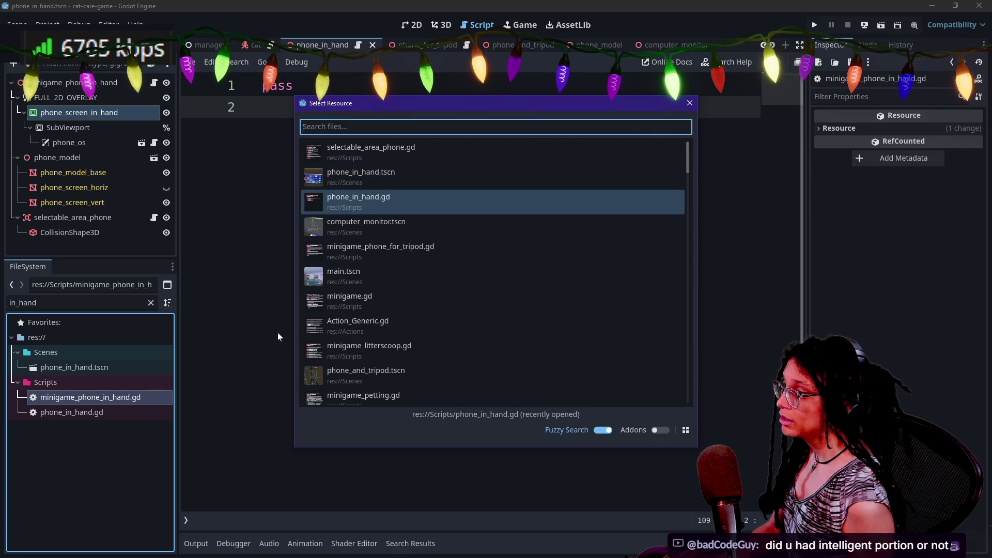
{"action": "key", "text": "Escape"}
{"action": "key", "text": "ctrl+shift+f"}
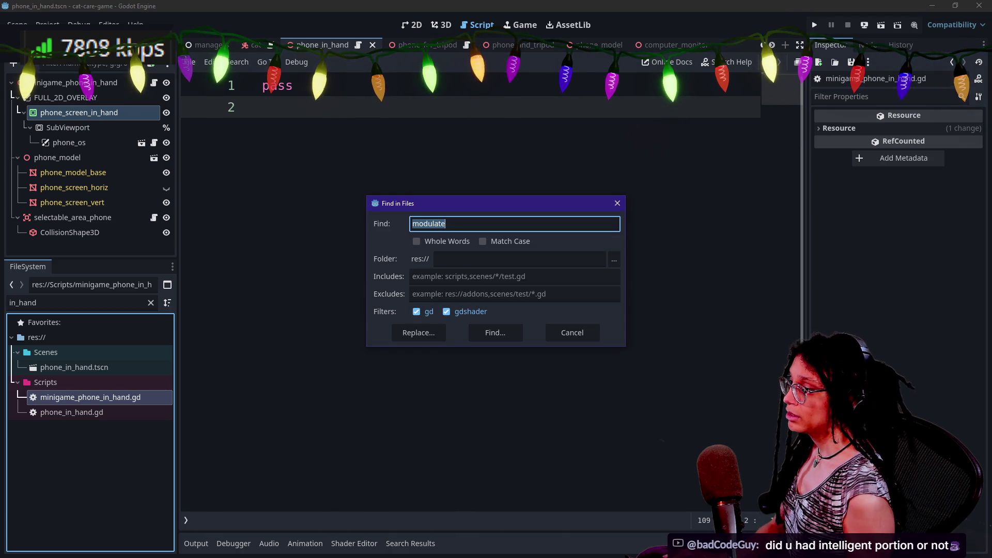
{"action": "key", "text": "Return"}
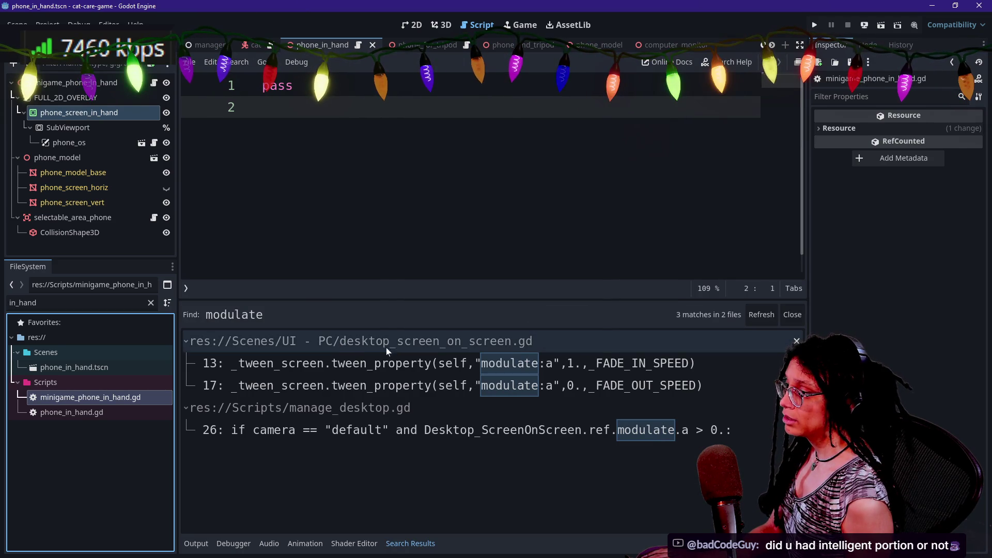
- Rename the screen script to phone_screen_in_hand.gd, then to phone_screen_on_screen.gd
{"action": "right_click", "coordinate": [95, 395]}
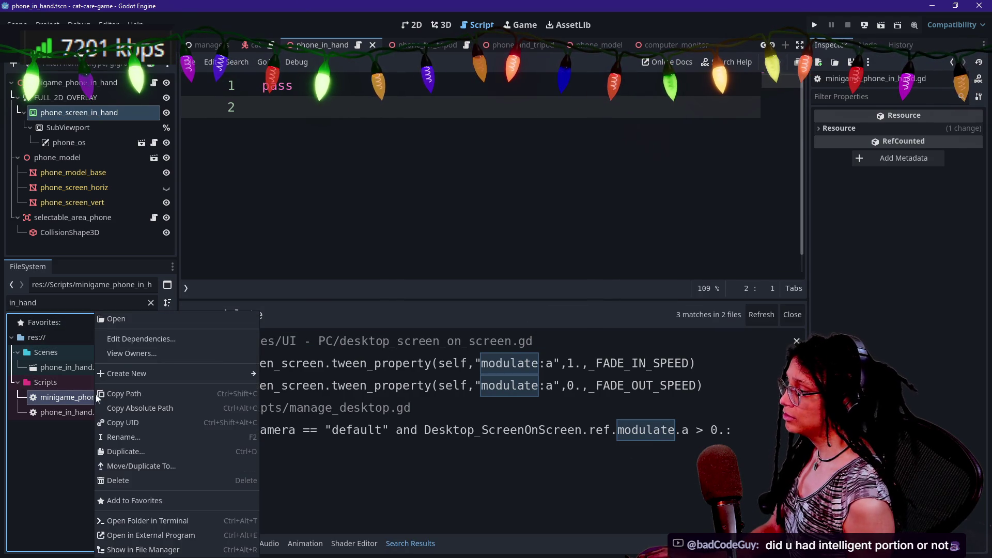
{"action": "left_click", "coordinate": [144, 437]}
{"action": "type", "text": "phone_sc"}
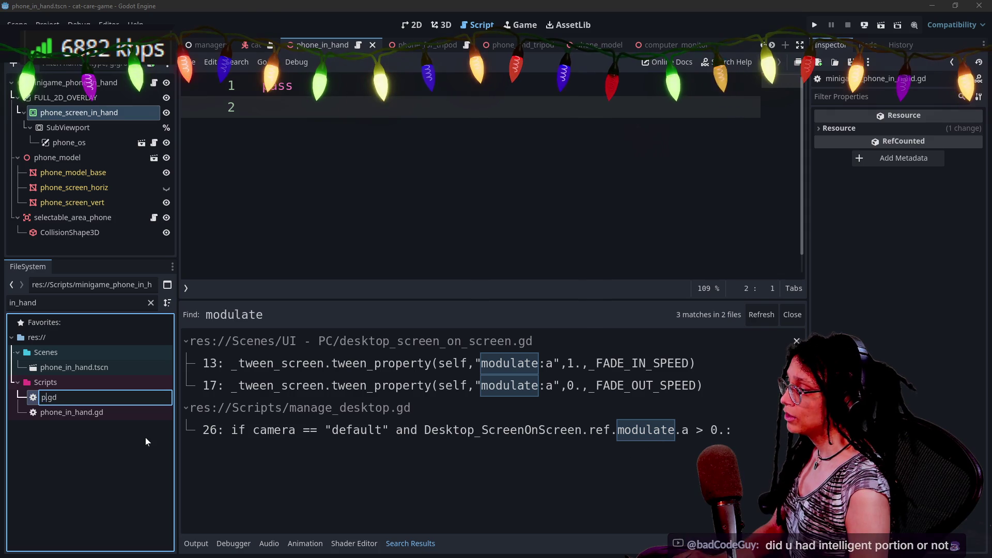
{"action": "type", "text": "reen_in_hand"}
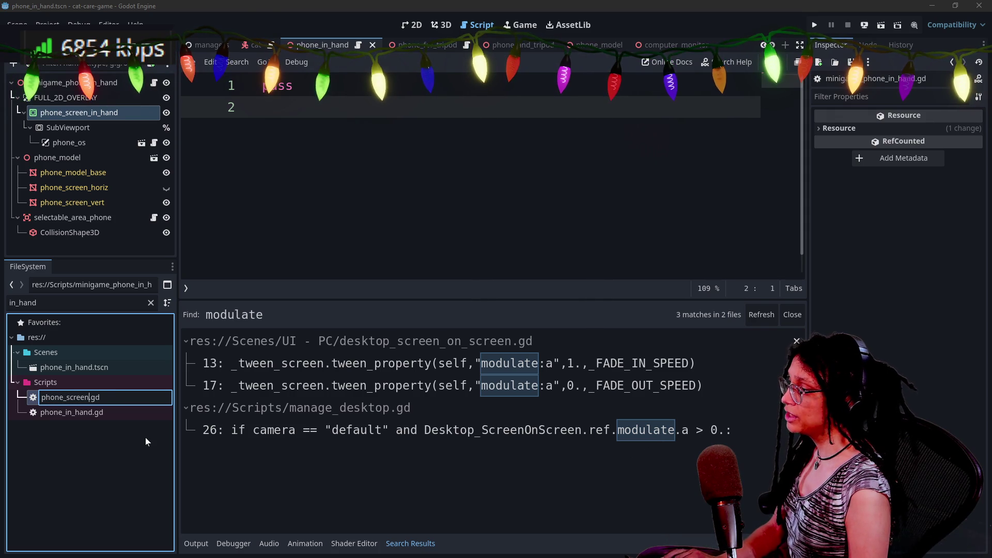
{"action": "key", "text": "Return"}
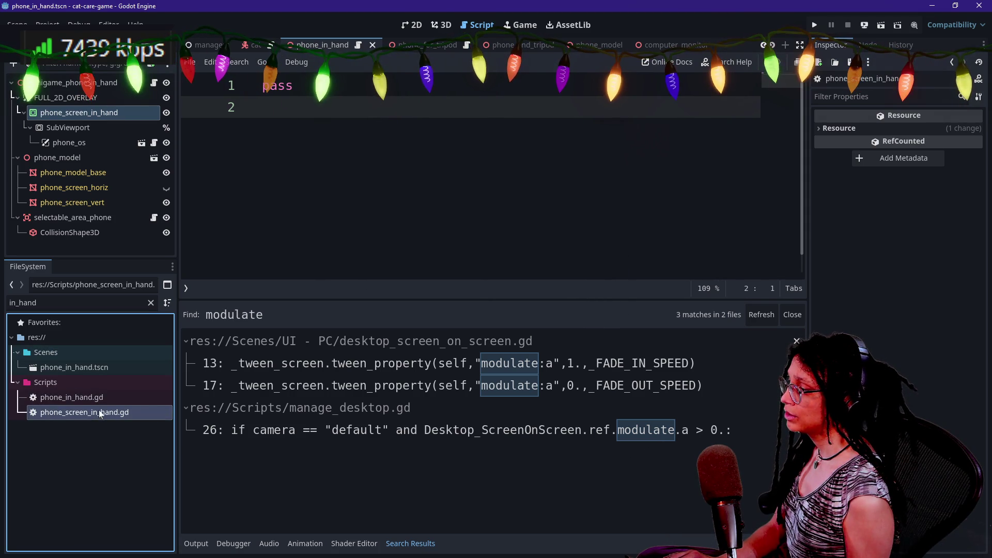
{"action": "right_click", "coordinate": [131, 417]}
{"action": "left_click", "coordinate": [156, 425]}
{"action": "key", "text": "Right"}
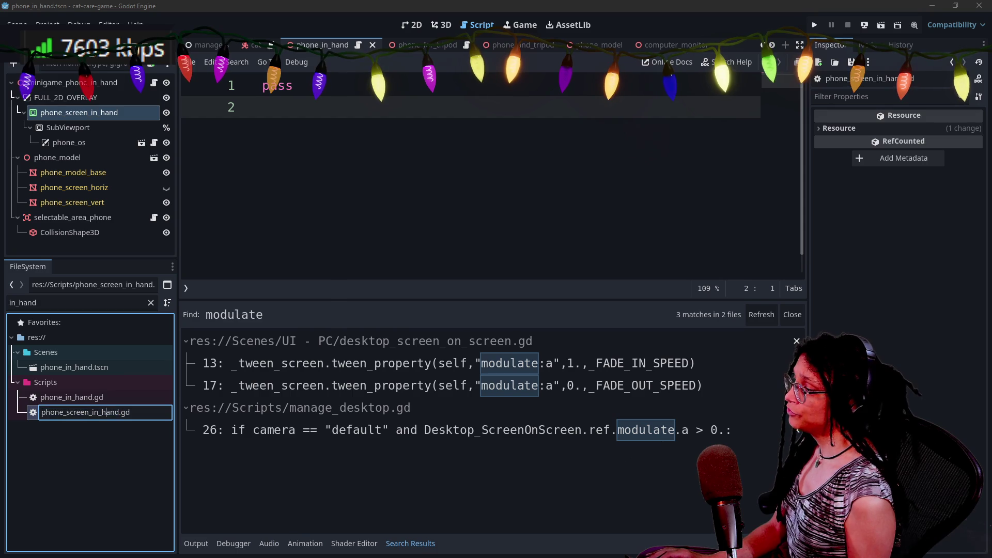
{"action": "key", "text": "BackSpace"}
{"action": "key", "text": "BackSpace"}
{"action": "key", "text": "BackSpace"}
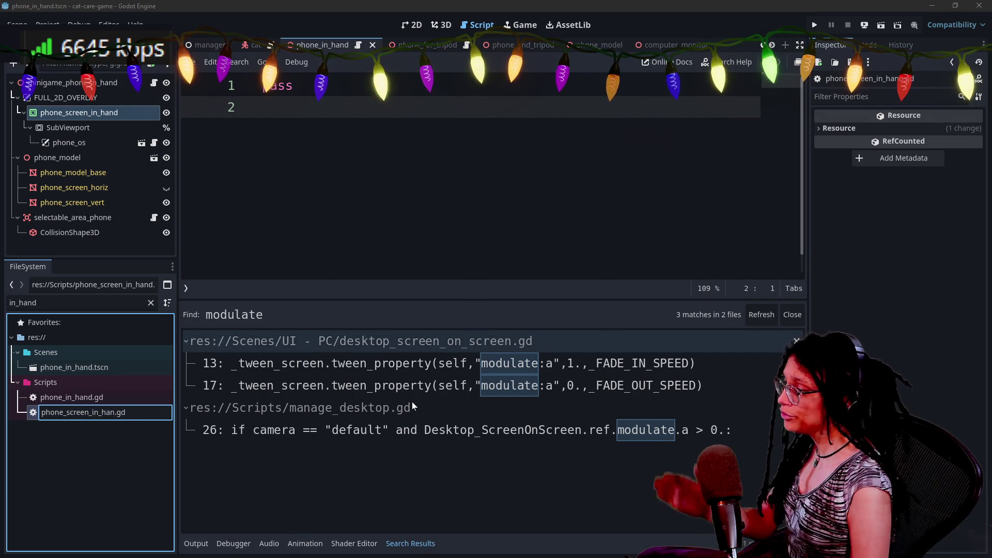
{"action": "type", "text": "en"}
{"action": "key", "text": "Return"}
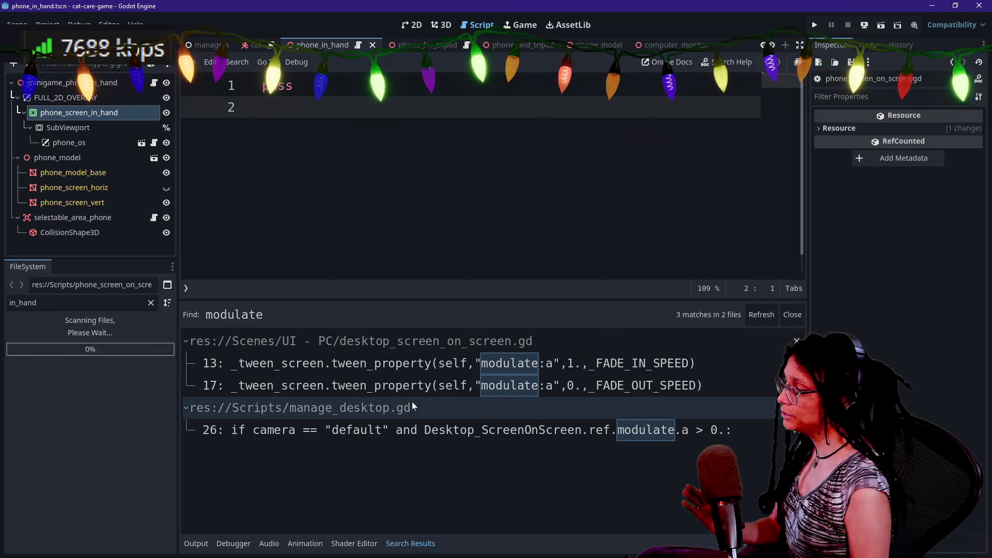
- Rename phone_in_hand.gd to minigame_phone_in_hand.gd
{"action": "right_click", "coordinate": [95, 399]}
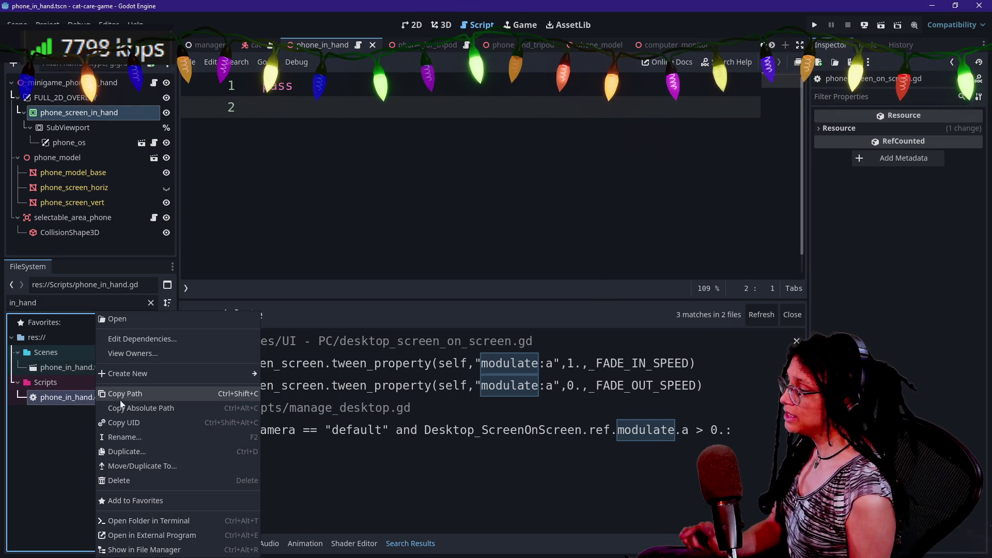
{"action": "left_click", "coordinate": [122, 437]}
{"action": "key", "text": "Left"}
{"action": "type", "text": "n"}
{"action": "key", "text": "BackSpace"}
{"action": "type", "text": "minigame_"}
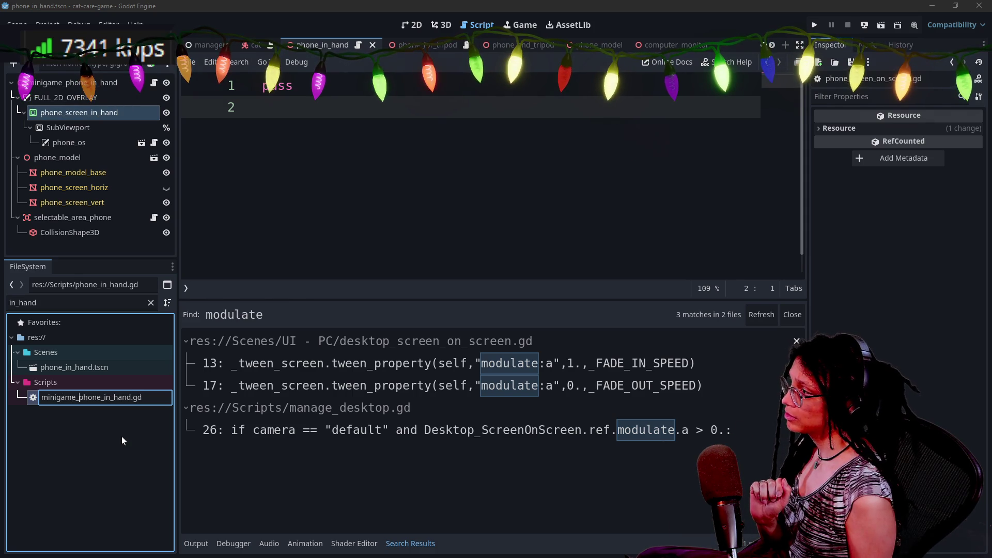
{"action": "key", "text": "Return"}
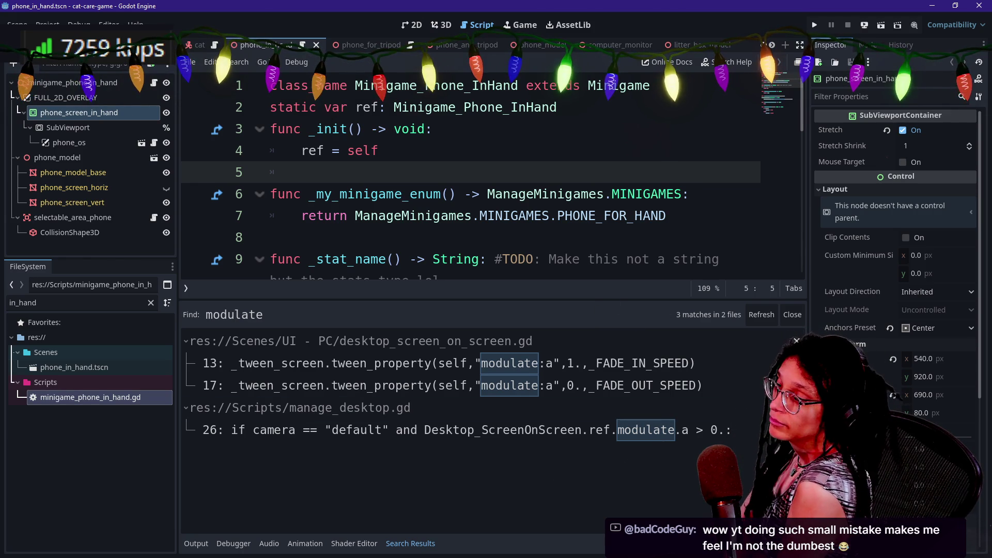
- Open desktop_screen_on_screen.gd at its line 13 modulate fade-in tween from the search results
{"action": "left_click", "coordinate": [549, 215]}
{"action": "left_click", "coordinate": [411, 362]}
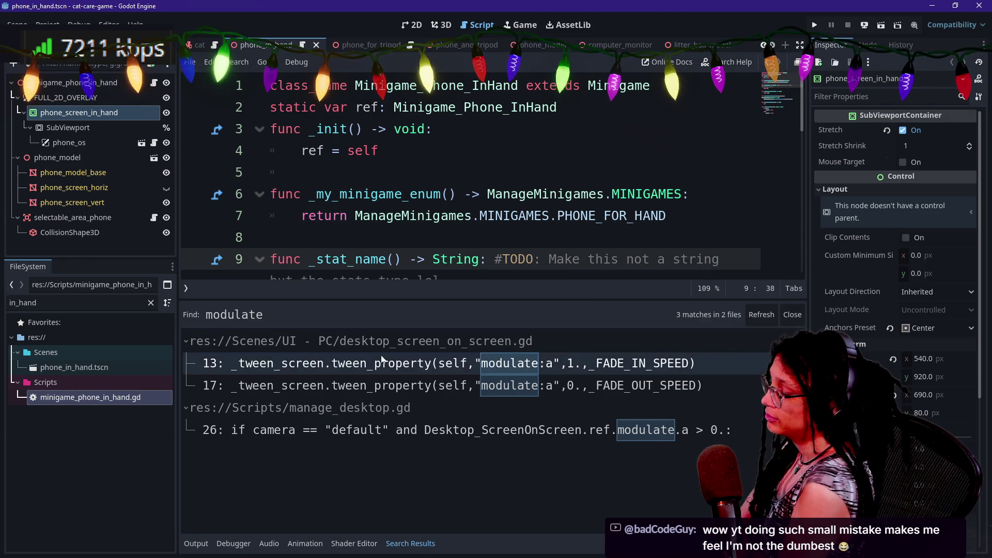
{"action": "left_click", "coordinate": [270, 215]}
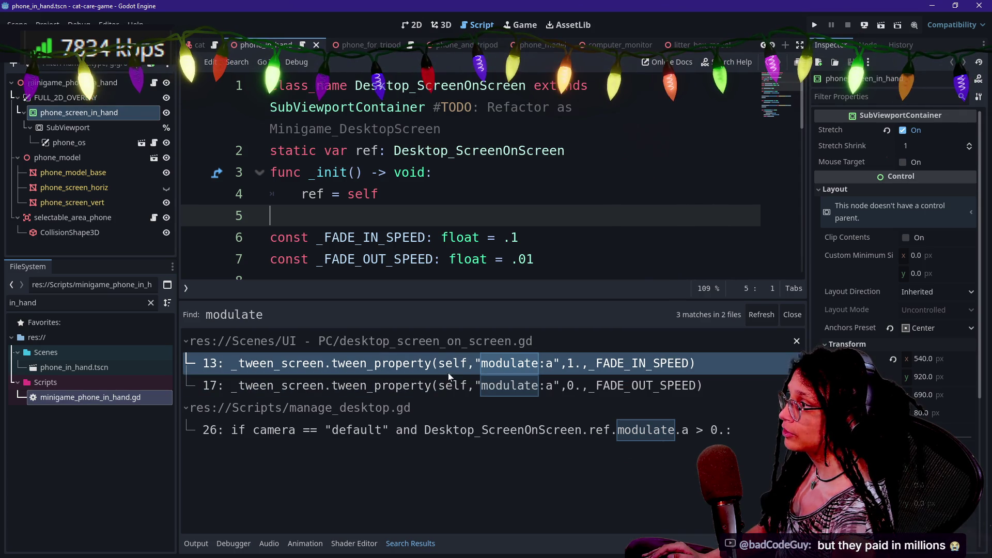
- Select all the desktop screen code, filter files for 'screen_on', and drag phone_screen_on_screen.gd onto phone_screen_in_hand
{"action": "key", "text": "ctrl+a"}
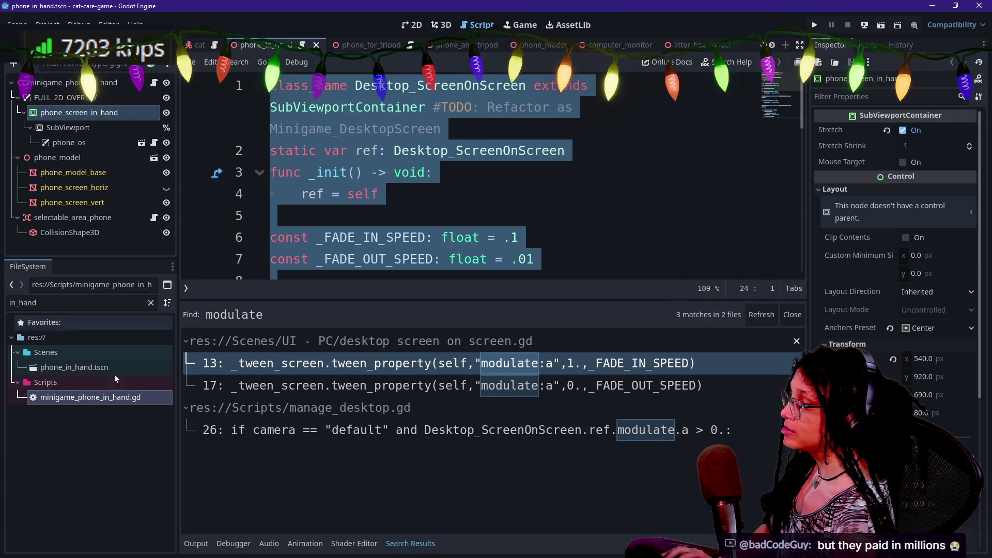
{"action": "double_click", "coordinate": [23, 303]}
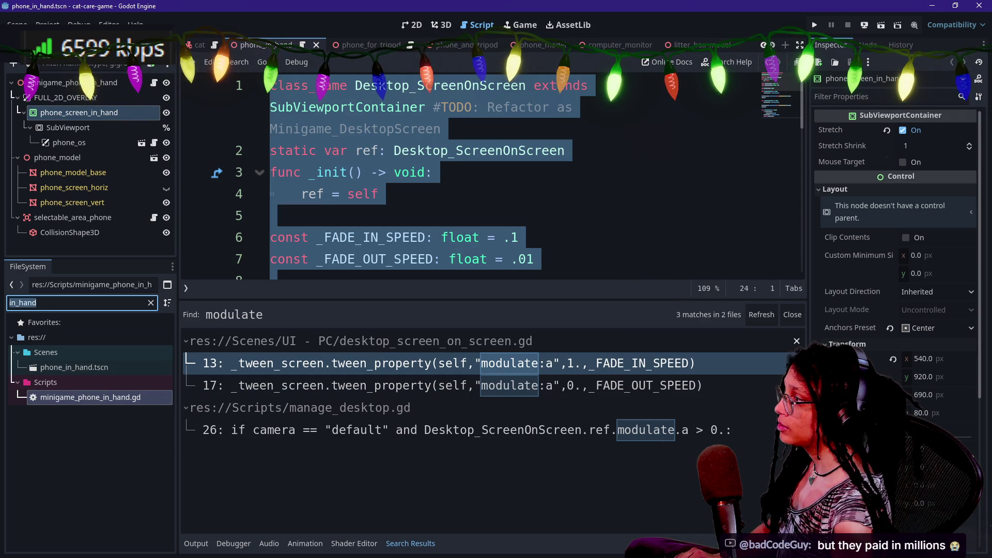
{"action": "type", "text": "screen_on"}
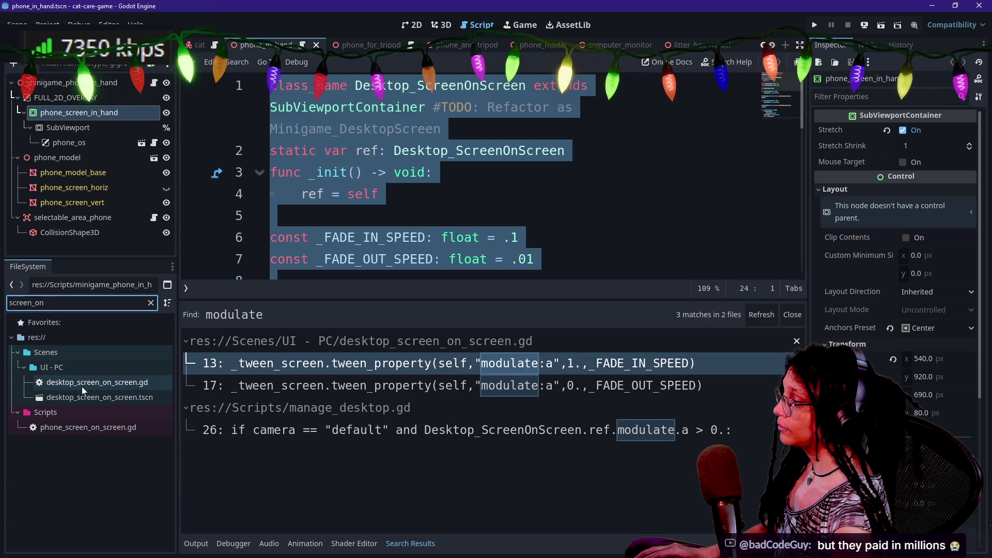
{"action": "left_click_drag", "start_coordinate": [51, 428], "coordinate": [60, 113]}
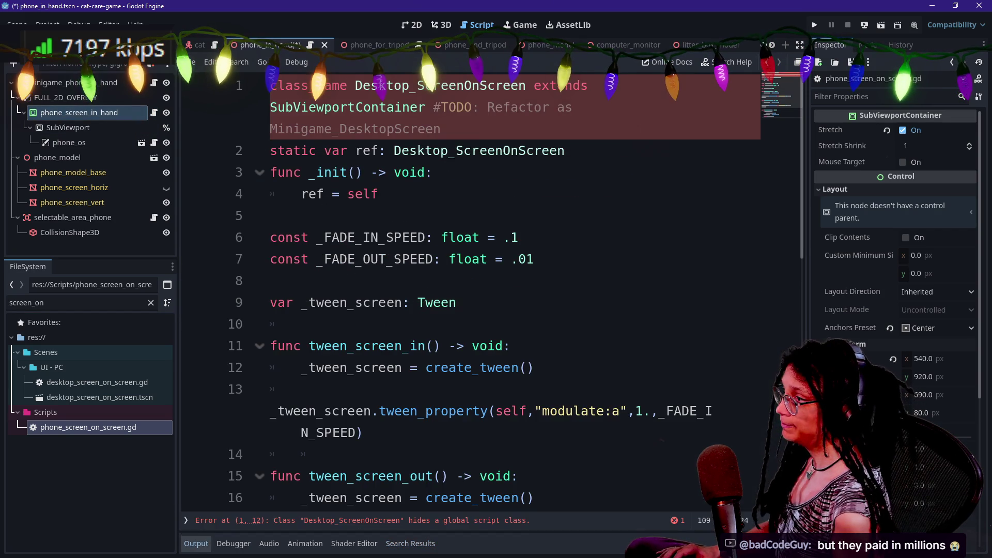
- Rename the class to Phone_ScreenOnScreen and delete its refactor TODO comment
{"action": "left_click_drag", "start_coordinate": [355, 85], "coordinate": [409, 86]}
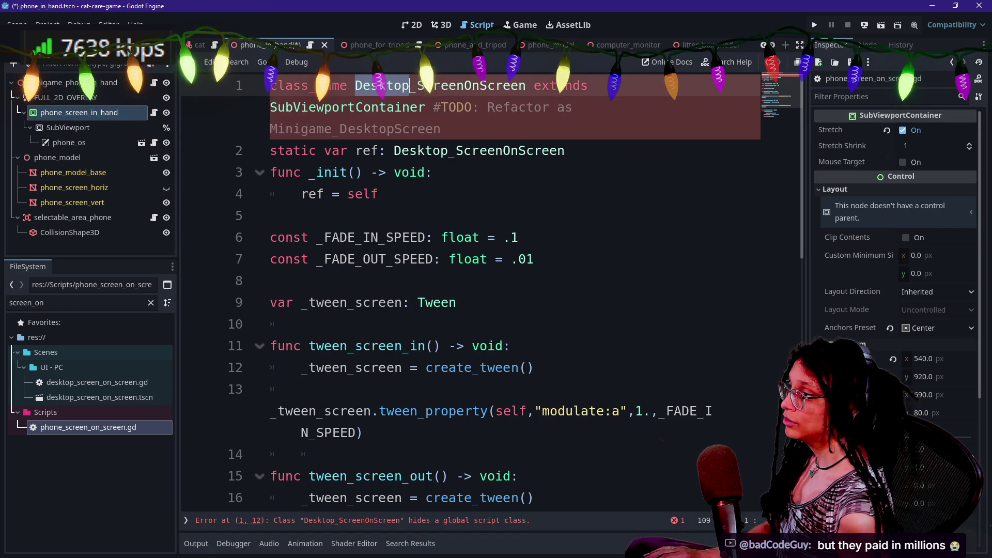
{"action": "type", "text": "Phone"}
{"action": "left_click_drag", "start_coordinate": [588, 107], "coordinate": [324, 107]}
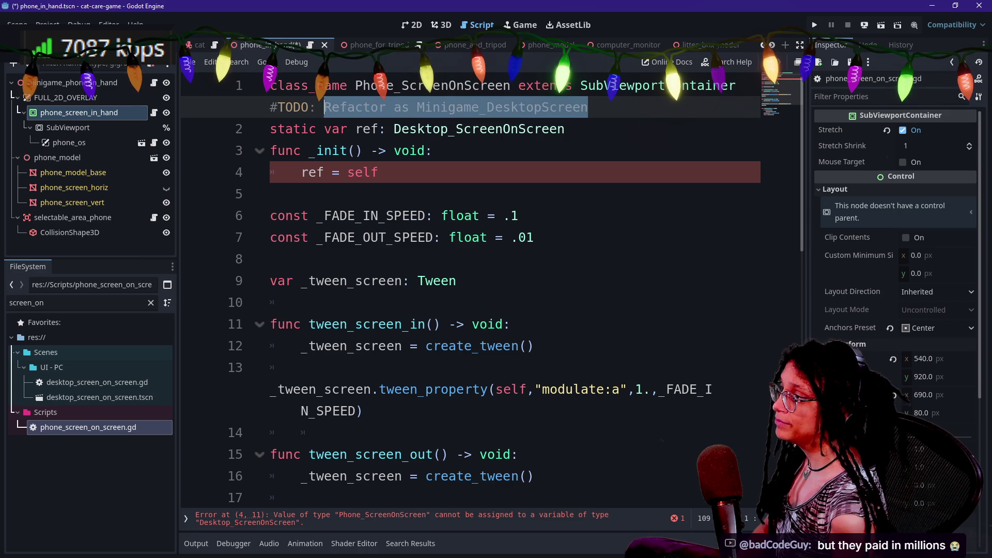
{"action": "key", "text": "BackSpace"}
{"action": "key", "text": "BackSpace"}
{"action": "key", "text": "BackSpace"}
{"action": "key", "text": "BackSpace"}
{"action": "key", "text": "BackSpace"}
{"action": "key", "text": "BackSpace"}
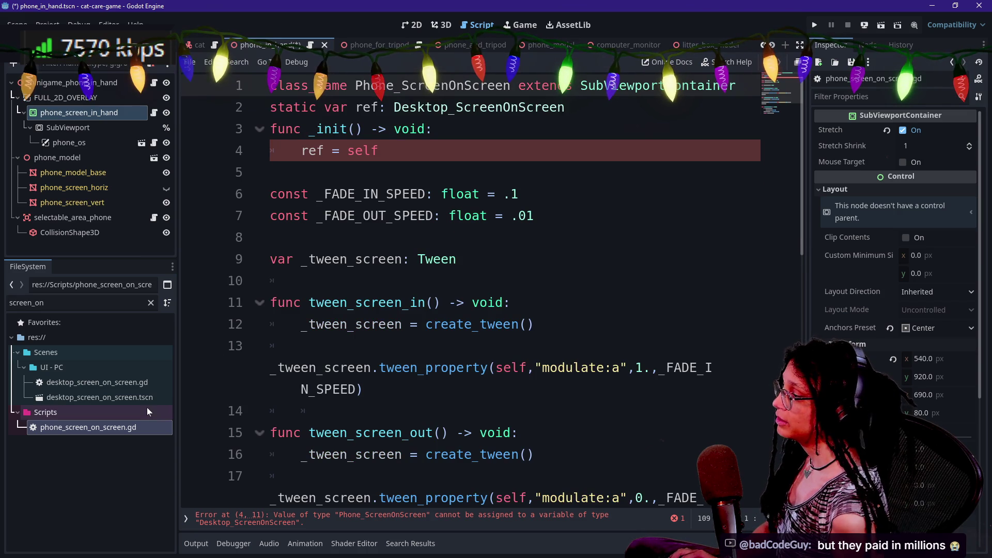
- Delete the refactor TODO comment from desktop_screen_on_screen.gd as well
{"action": "left_click", "coordinate": [135, 396]}
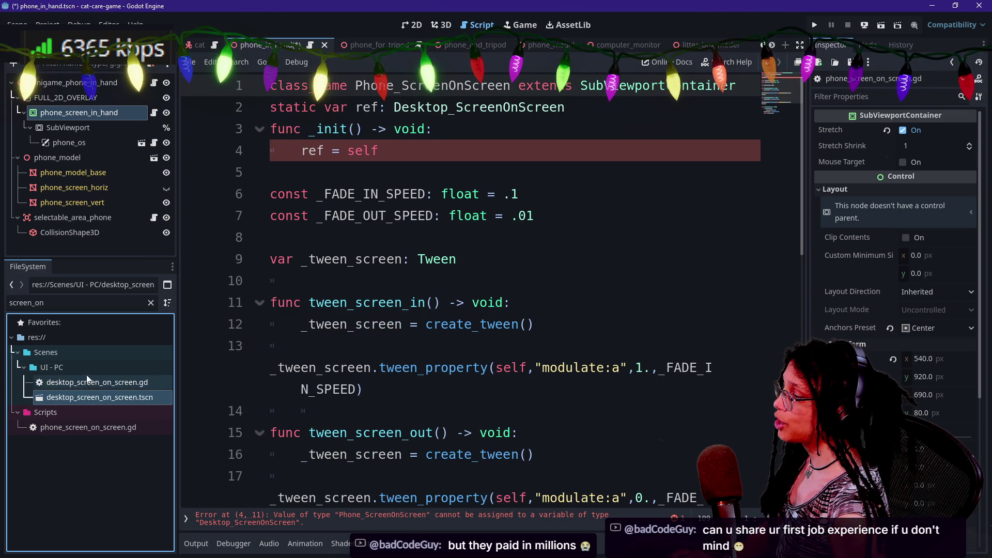
{"action": "left_click", "coordinate": [108, 383]}
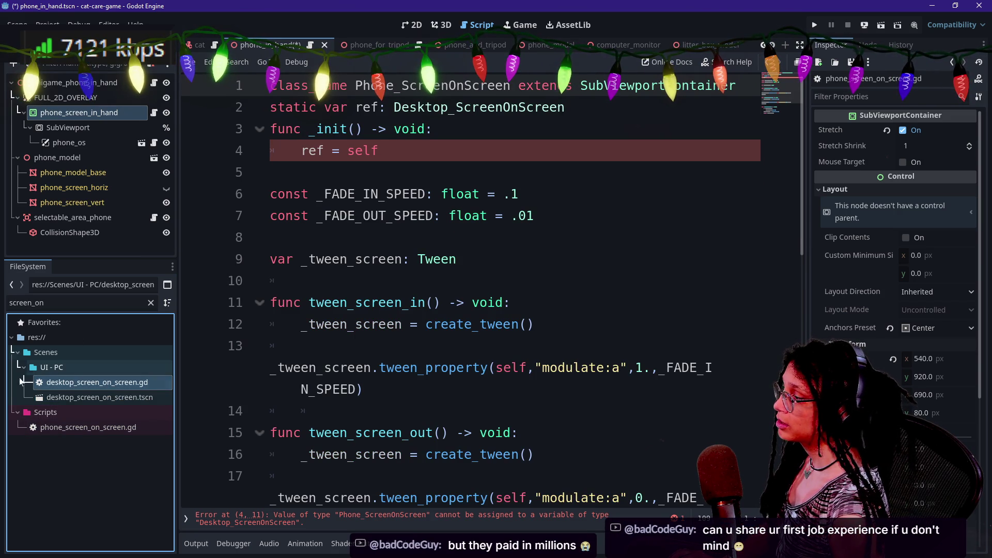
{"action": "double_click", "coordinate": [108, 383]}
{"action": "key", "text": "ctrl+a"}
{"action": "left_click", "coordinate": [427, 106]}
{"action": "key", "text": "shift+End"}
{"action": "key", "text": "BackSpace"}
{"action": "key", "text": "Return"}
{"action": "key", "text": "BackSpace"}
{"action": "double_click", "coordinate": [51, 398]}
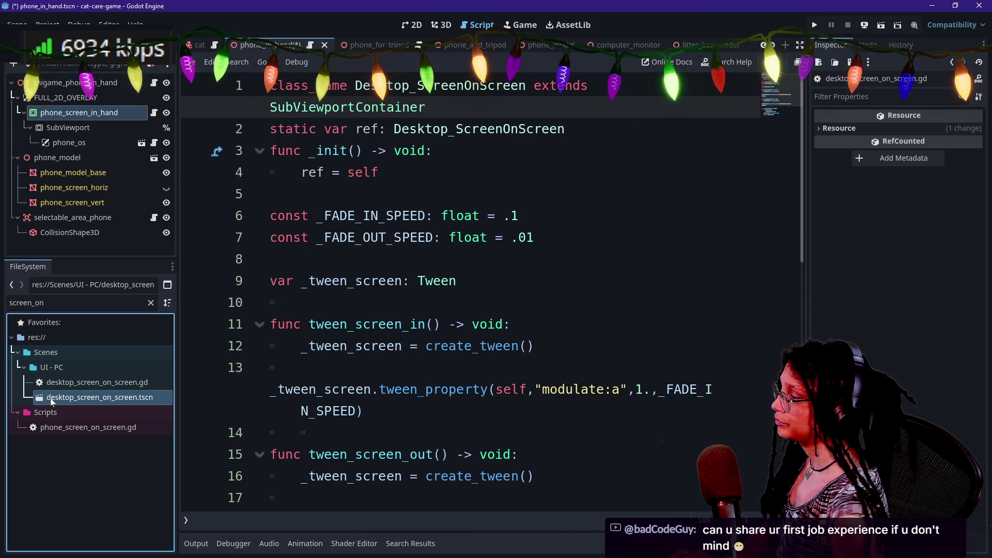
- In phone_screen_on_screen.gd, retype the static ref's Desktop_ScreenOnScreen type as Phone_ScreenOnScreen
{"action": "left_click", "coordinate": [66, 428]}
{"action": "double_click", "coordinate": [66, 428]}
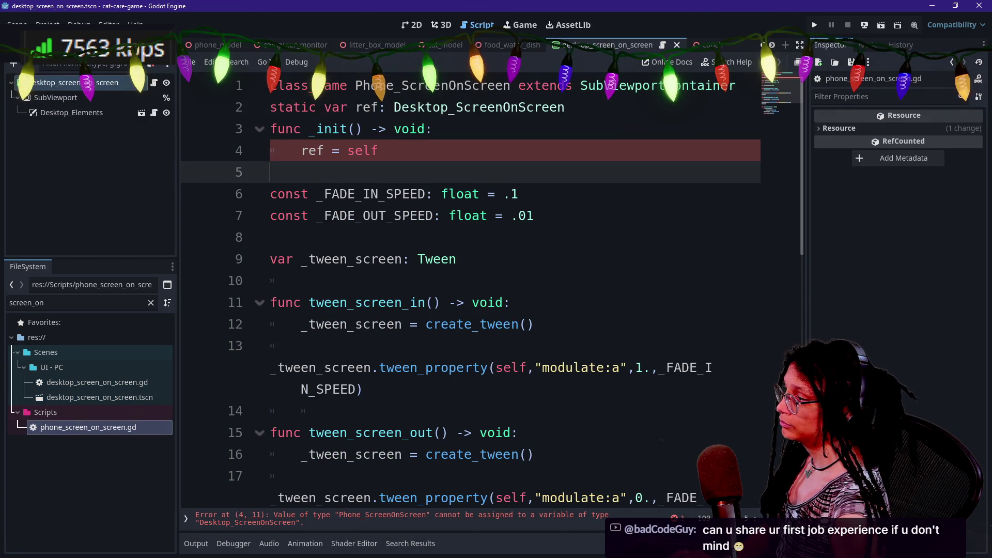
{"action": "left_click_drag", "start_coordinate": [355, 85], "coordinate": [510, 85]}
{"action": "key", "text": "ctrl+c"}
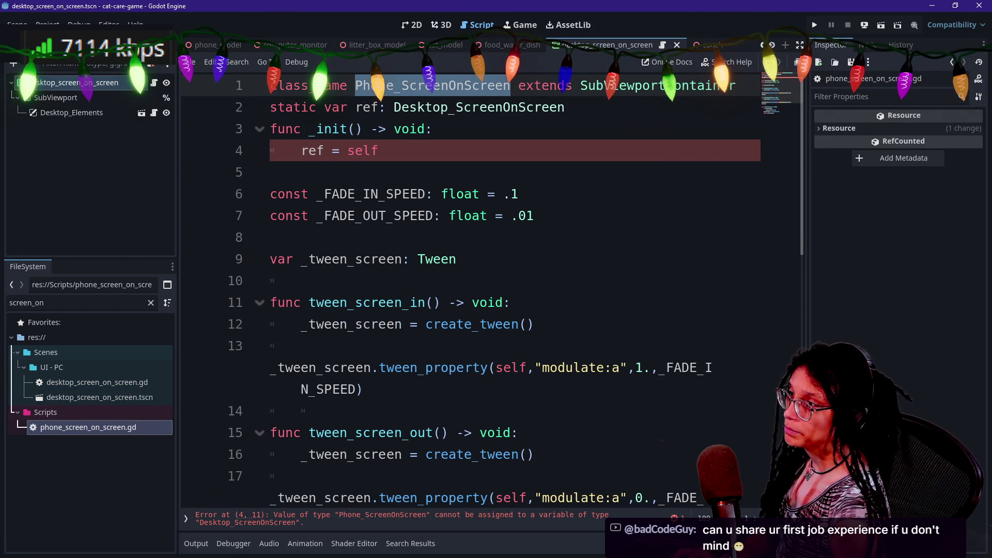
{"action": "left_click", "coordinate": [394, 129]}
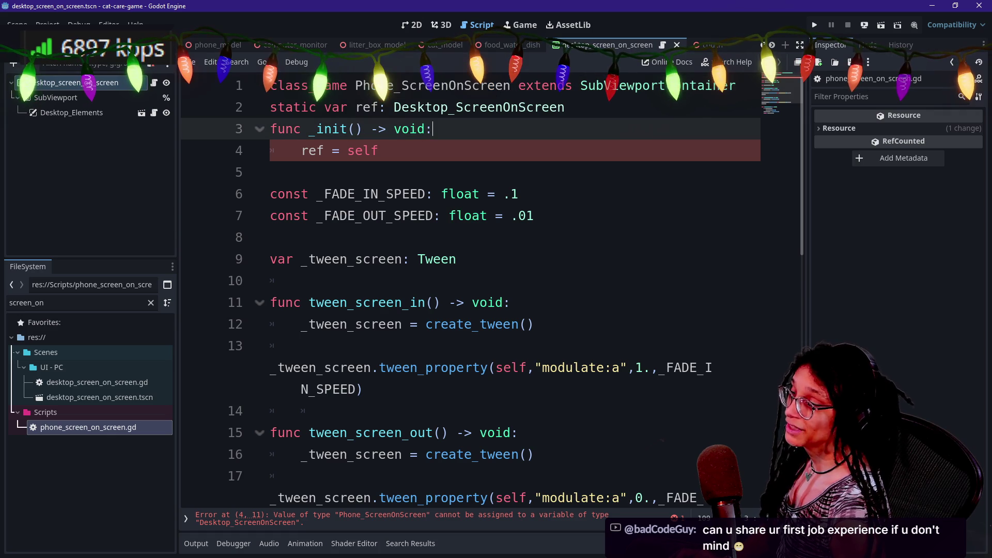
{"action": "left_click_drag", "start_coordinate": [394, 107], "coordinate": [566, 107]}
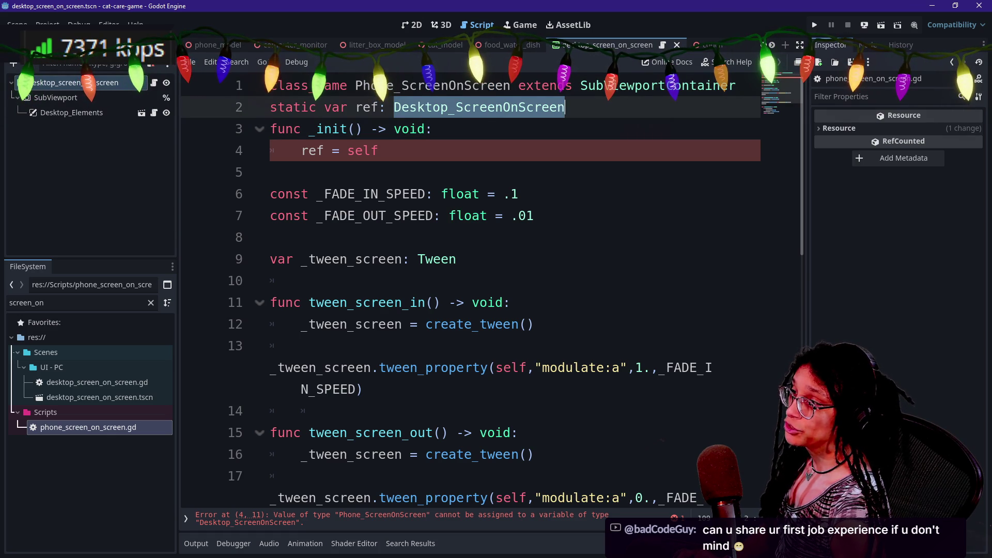
{"action": "key", "text": "ctrl+v"}
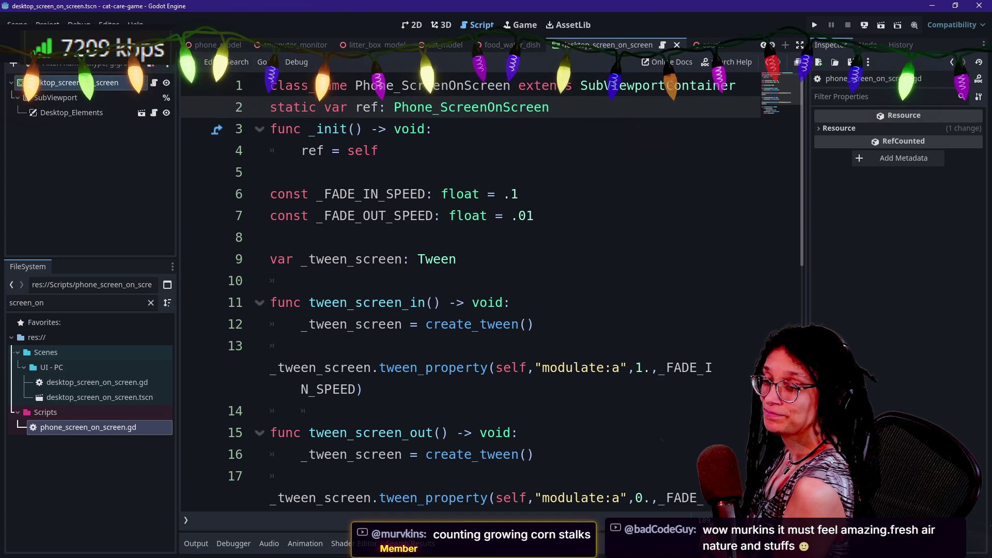
{"action": "key", "text": "Down"}
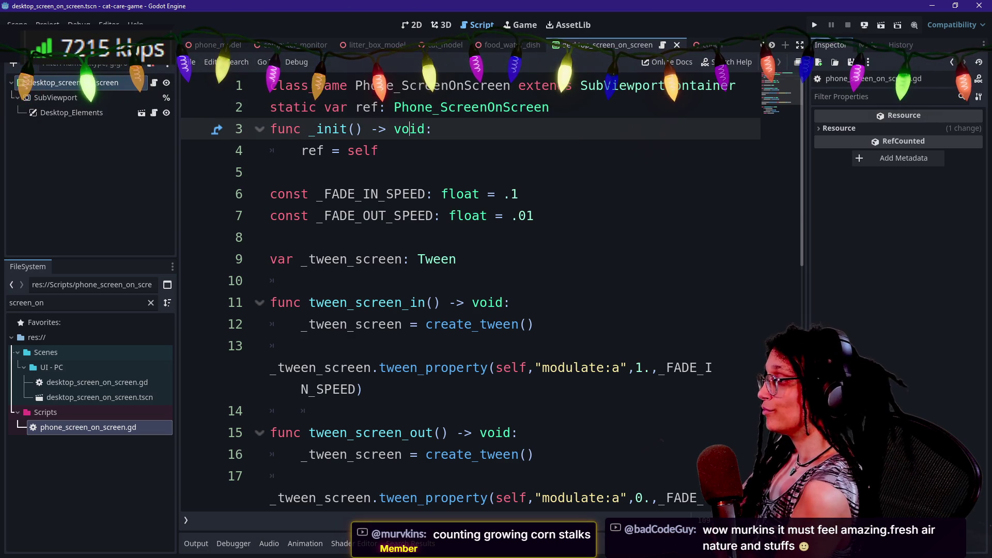
{"action": "key", "text": "Down"}
{"action": "key", "text": "Down"}
{"action": "key", "text": "Down"}
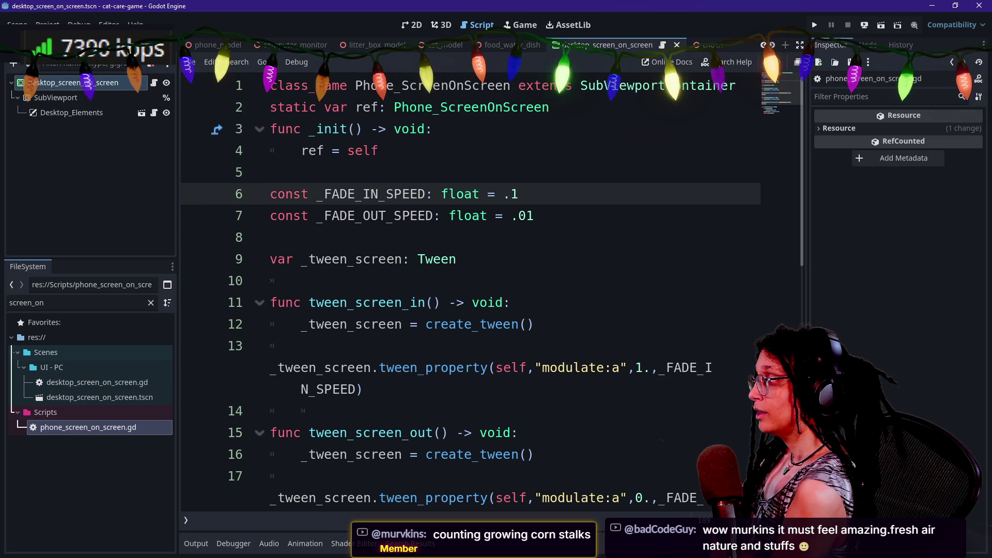
{"action": "key", "text": "Down"}
{"action": "key", "text": "Up"}
{"action": "key", "text": "Up"}
{"action": "key", "text": "Up"}
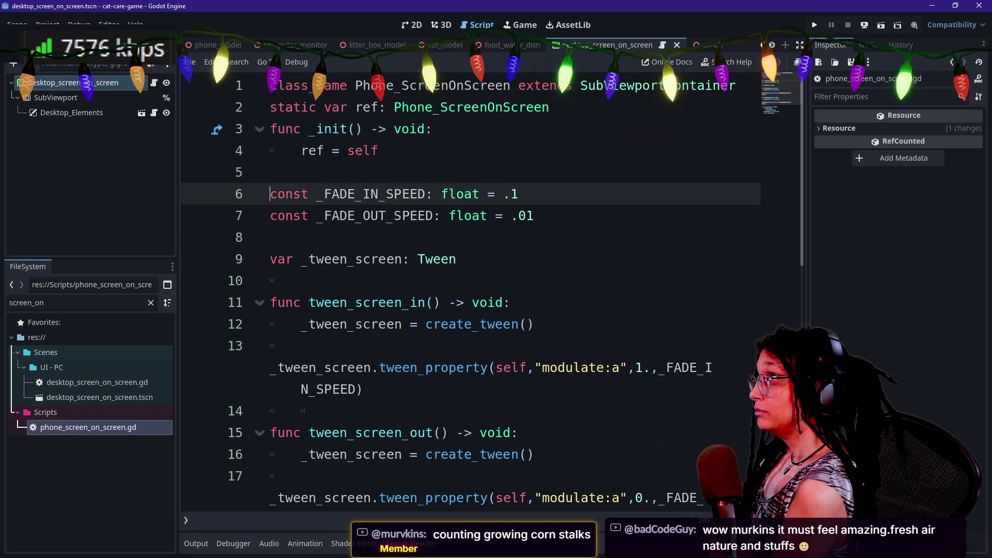
{"action": "key", "text": "Down"}
{"action": "key", "text": "Down"}
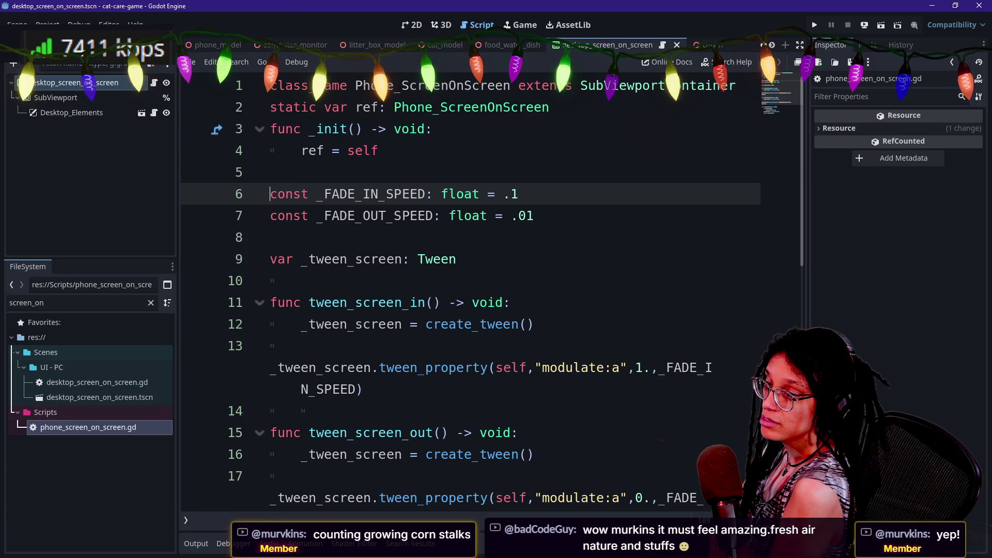
{"action": "left_click", "coordinate": [271, 172]}
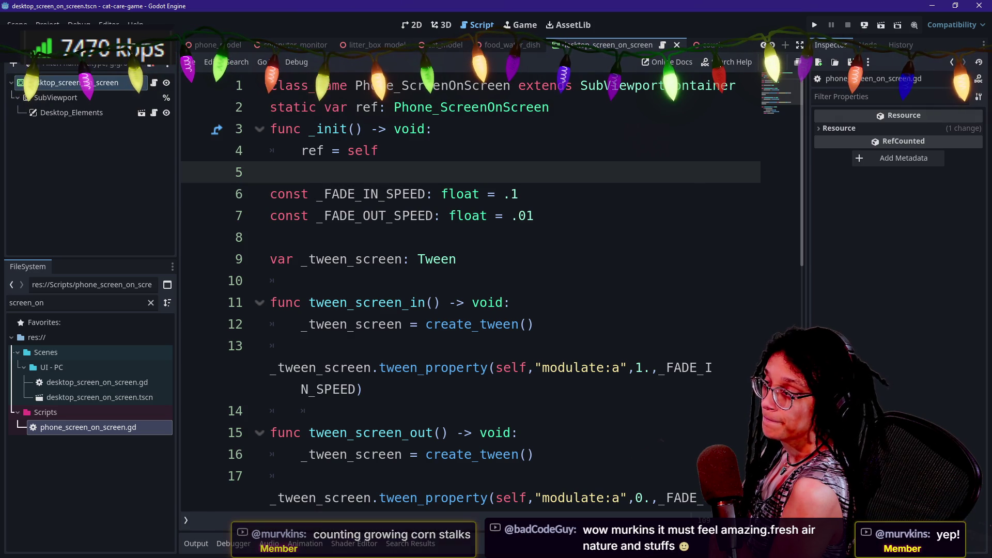
{"action": "key", "text": "Down"}
{"action": "key", "text": "Down"}
{"action": "left_click", "coordinate": [270, 237]}
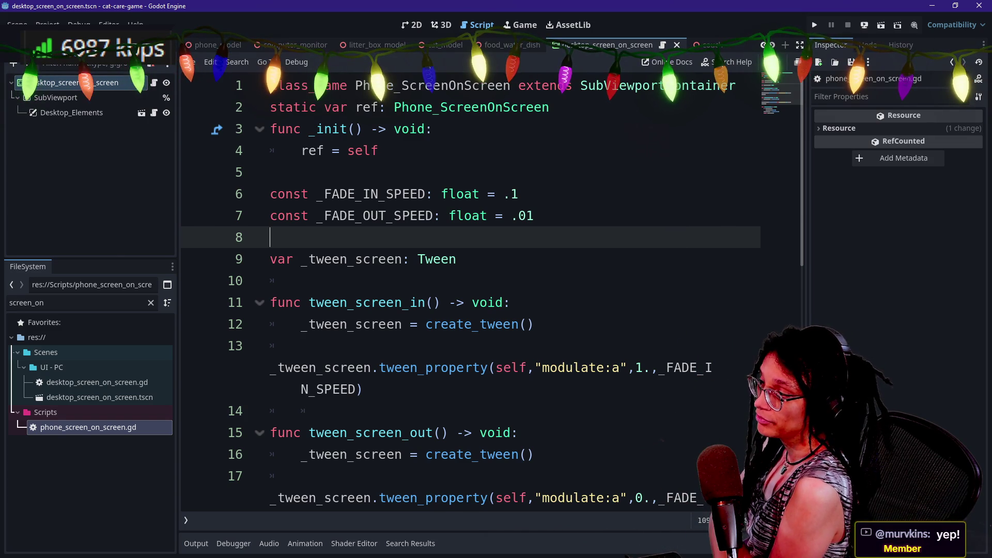
{"action": "left_click", "coordinate": [271, 194]}
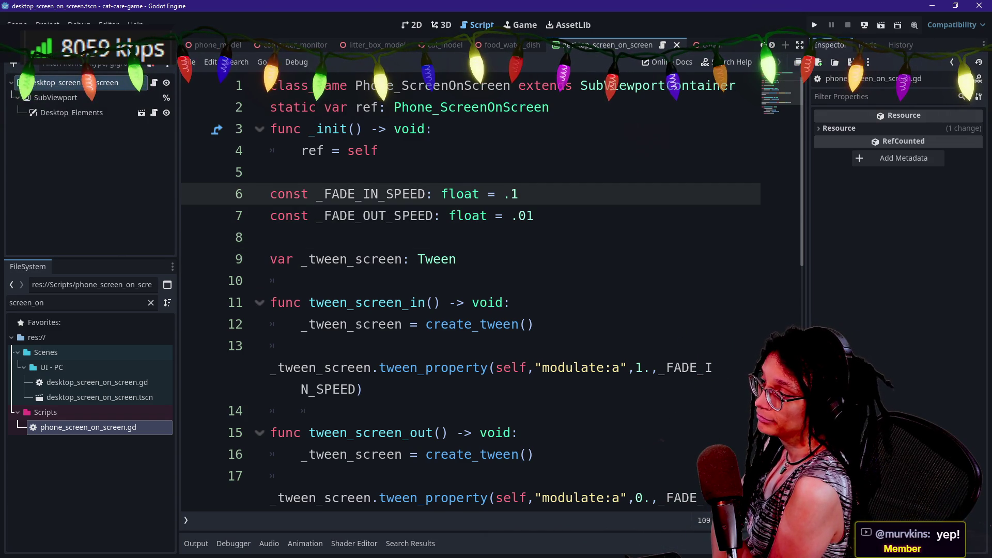
{"action": "left_click", "coordinate": [270, 172]}
{"action": "key", "text": "Down"}
{"action": "key", "text": "Down"}
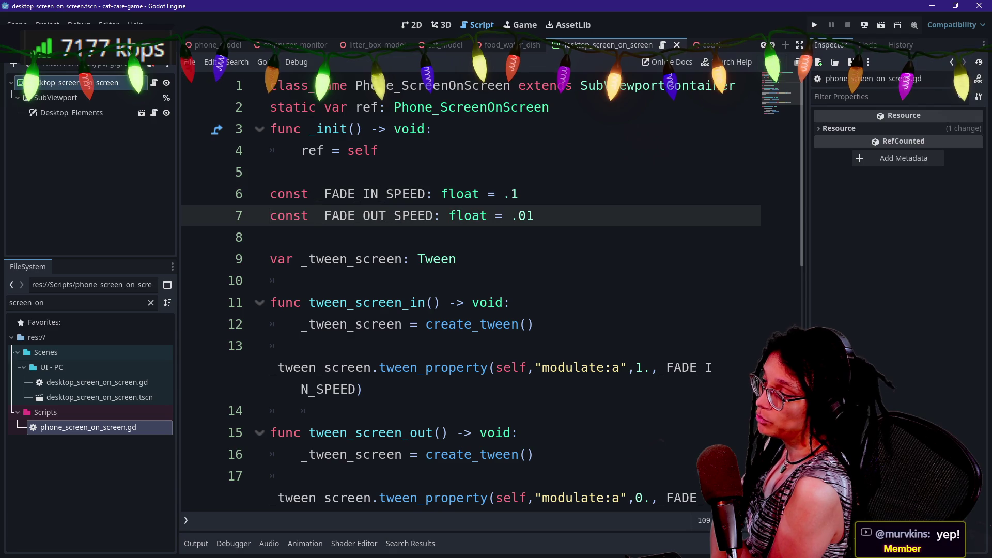
{"action": "key", "text": "Down"}
{"action": "key", "text": "Up"}
{"action": "key", "text": "Up"}
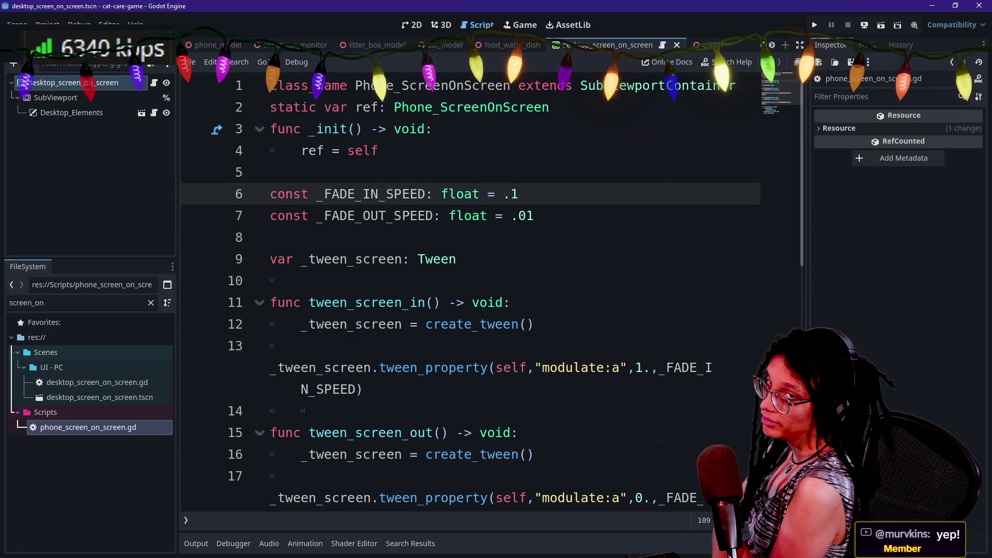
{"action": "key", "text": "Down"}
{"action": "key", "text": "Up"}
{"action": "key", "text": "Down"}
{"action": "key", "text": "Down"}
{"action": "key", "text": "Up"}
{"action": "key", "text": "Up"}
{"action": "key", "text": "Up"}
{"action": "key", "text": "Down"}
{"action": "key", "text": "Down"}
{"action": "key", "text": "Down"}
{"action": "key", "text": "Up"}
{"action": "key", "text": "Up"}
{"action": "key", "text": "Down"}
{"action": "key", "text": "Down"}
{"action": "key", "text": "Down"}
{"action": "key", "text": "Up"}
{"action": "key", "text": "Down"}
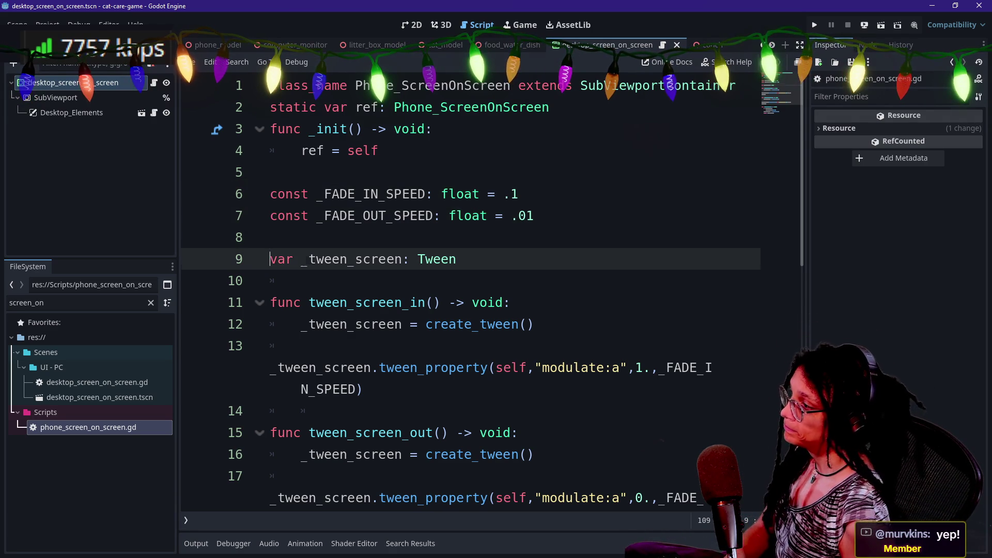
{"action": "key", "text": "Up"}
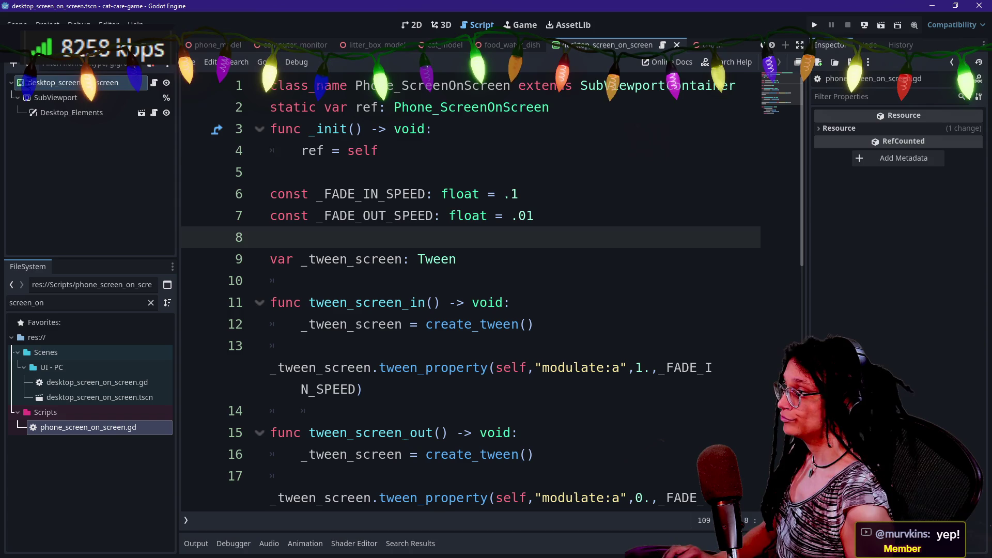
{"action": "left_click", "coordinate": [379, 151]}
{"action": "left_click_drag", "start_coordinate": [317, 194], "coordinate": [534, 216]}
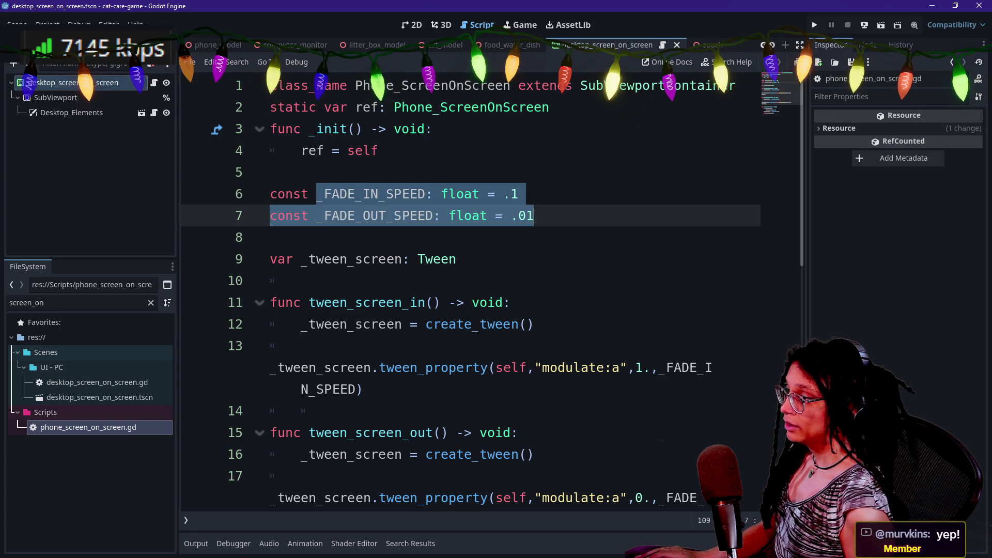
{"action": "scroll", "coordinate": [534, 215], "scroll_direction": "down", "scroll_amount": 6}
{"action": "scroll", "coordinate": [465, 258], "scroll_direction": "up", "scroll_amount": 7}
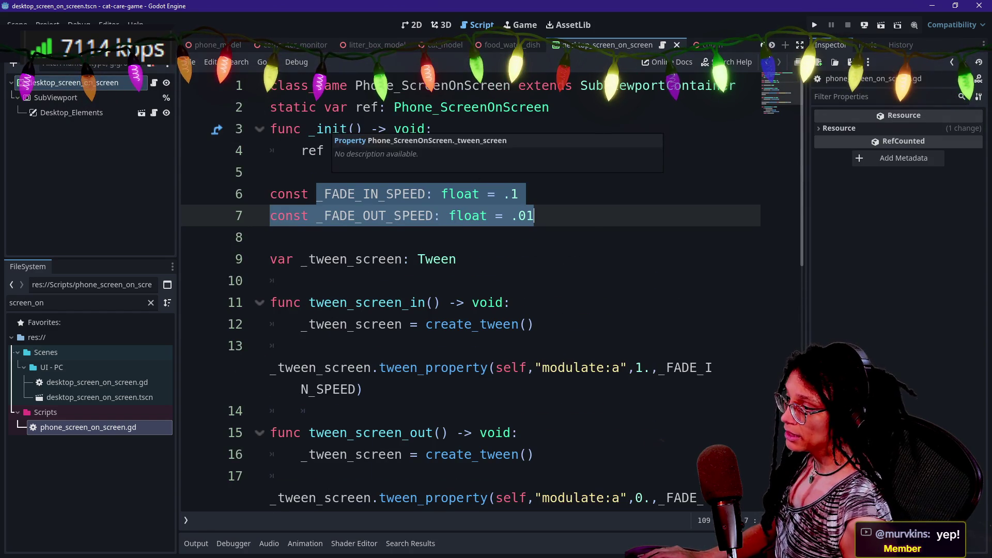
{"action": "left_click", "coordinate": [320, 169]}
{"action": "scroll", "coordinate": [465, 258], "scroll_direction": "down", "scroll_amount": 1}
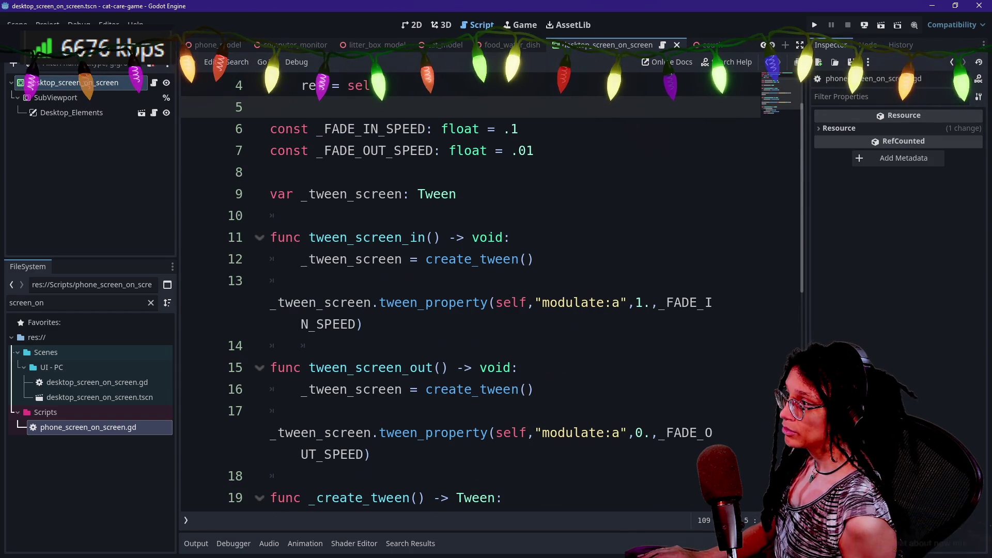
{"action": "scroll", "coordinate": [465, 290], "scroll_direction": "up", "scroll_amount": 1}
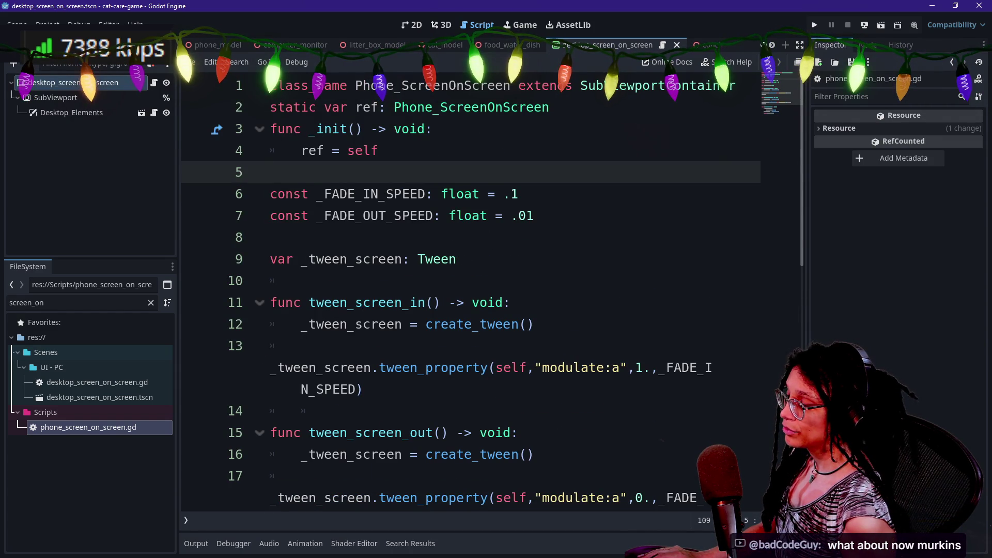
{"action": "scroll", "coordinate": [360, 336], "scroll_direction": "down", "scroll_amount": 1}
{"action": "left_click", "coordinate": [271, 302]}
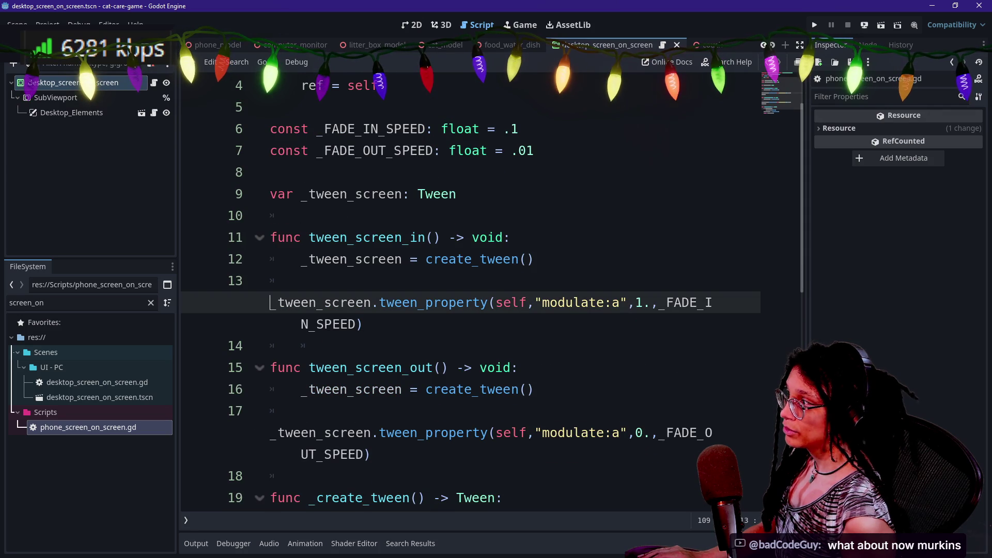
{"action": "scroll", "coordinate": [491, 310], "scroll_direction": "down", "scroll_amount": 1}
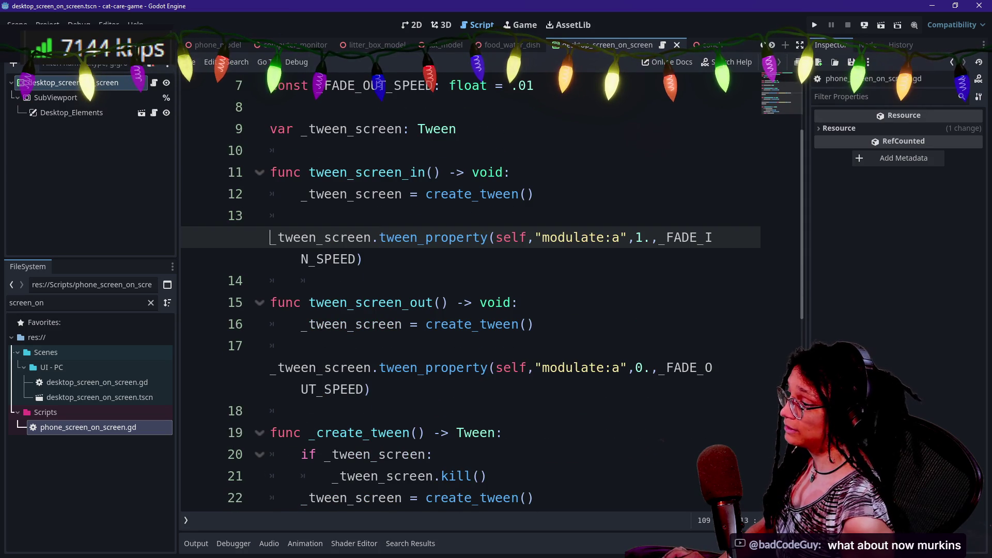
{"action": "scroll", "coordinate": [491, 289], "scroll_direction": "up", "scroll_amount": 2}
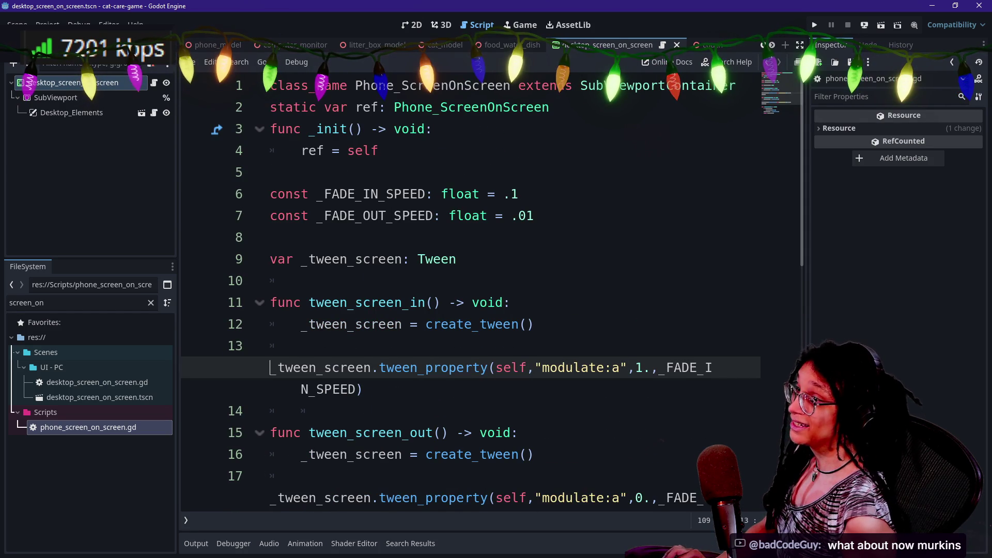
{"action": "left_click", "coordinate": [271, 85]}
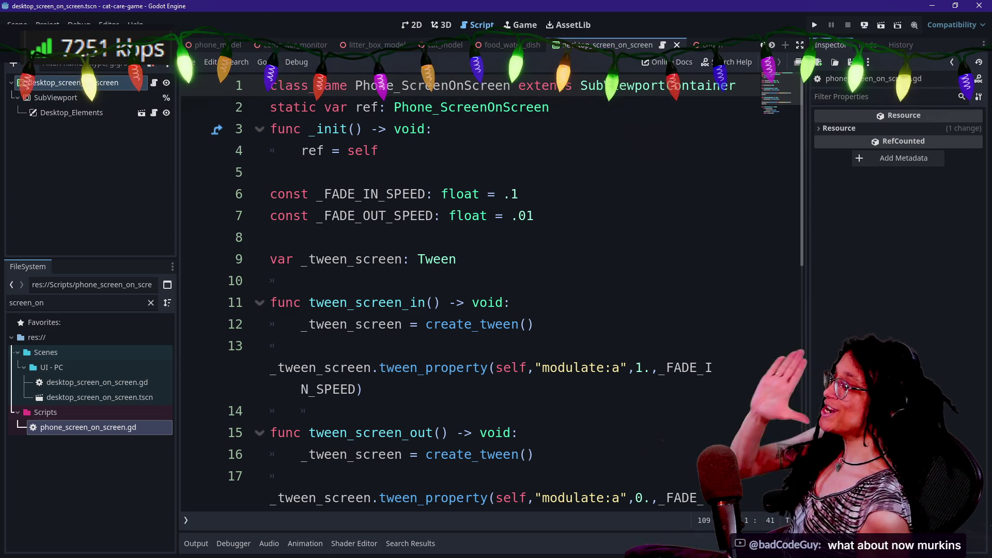
- Create a new script named screen_on_screen.gd in the Scripts folder
{"action": "right_click", "coordinate": [60, 414]}
{"action": "mouse_move", "coordinate": [85, 343]}
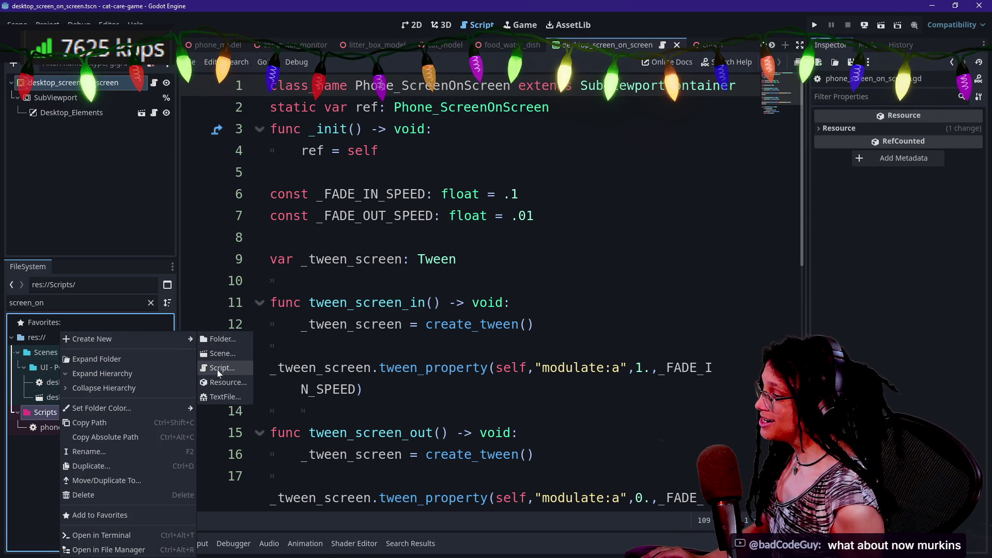
{"action": "left_click", "coordinate": [218, 369]}
{"action": "type", "text": "screen_on_sc"}
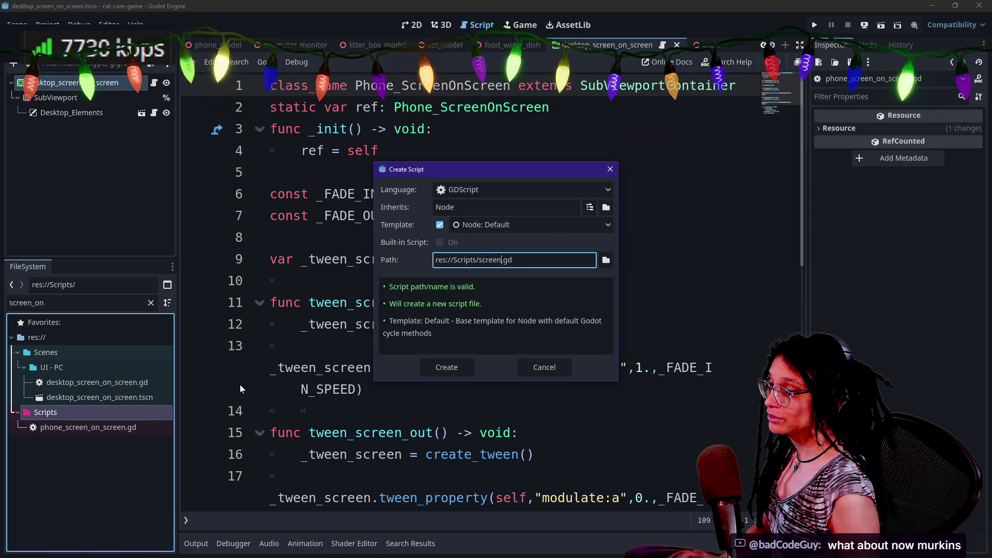
{"action": "type", "text": "reen"}
{"action": "key", "text": "Return"}
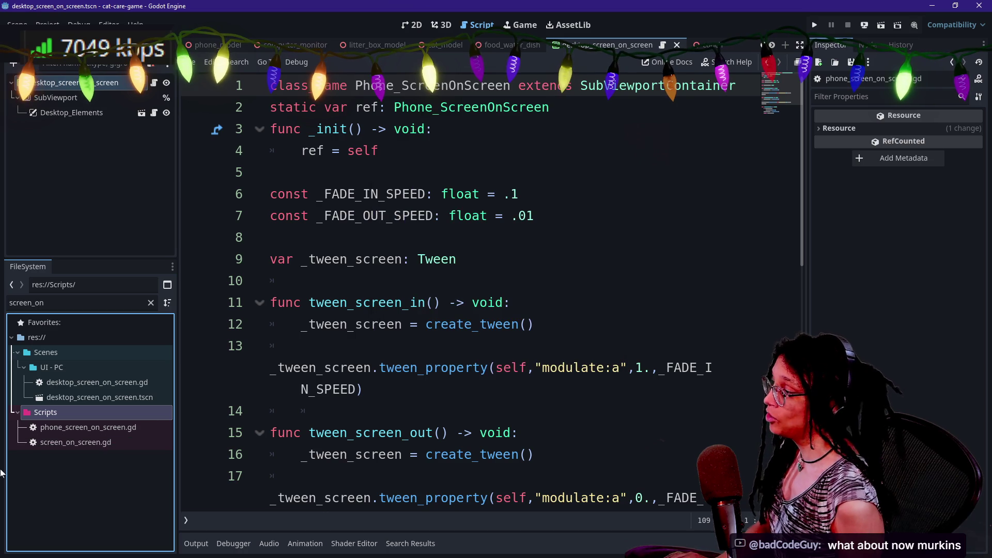
- Replace screen_on_screen.gd's template code with 'class_name ScreenOnScreen'
{"action": "left_click", "coordinate": [71, 444]}
{"action": "double_click", "coordinate": [71, 447]}
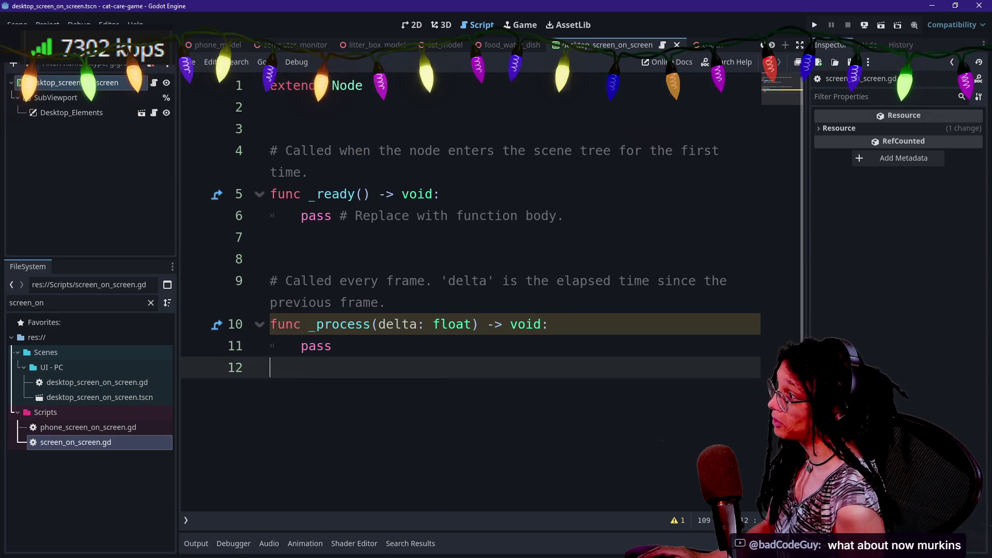
{"action": "key", "text": "ctrl+a"}
{"action": "type", "text": "class_name"}
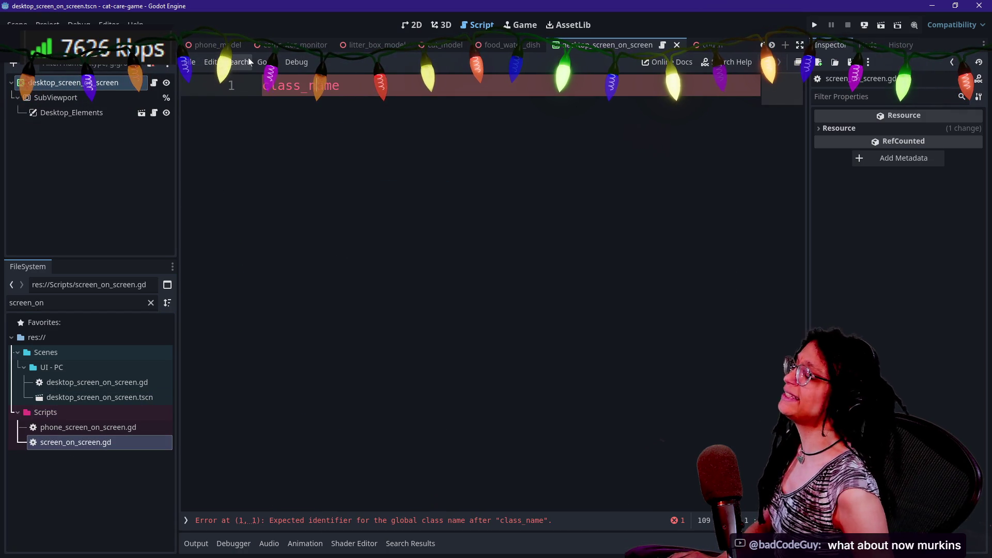
{"action": "key", "text": "Home"}
{"action": "key", "text": "Return"}
{"action": "key", "text": "Return"}
{"action": "key", "text": "End"}
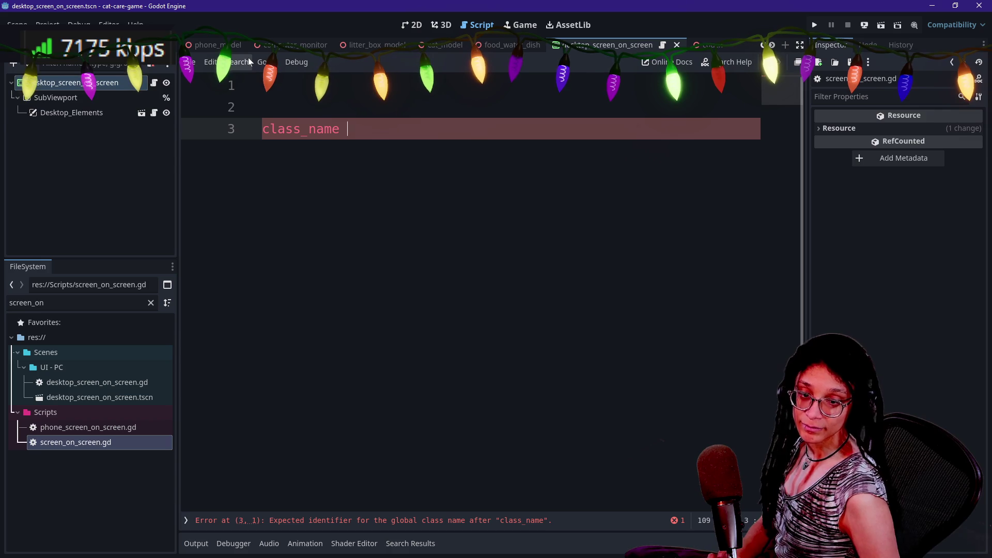
{"action": "type", "text": "S"}
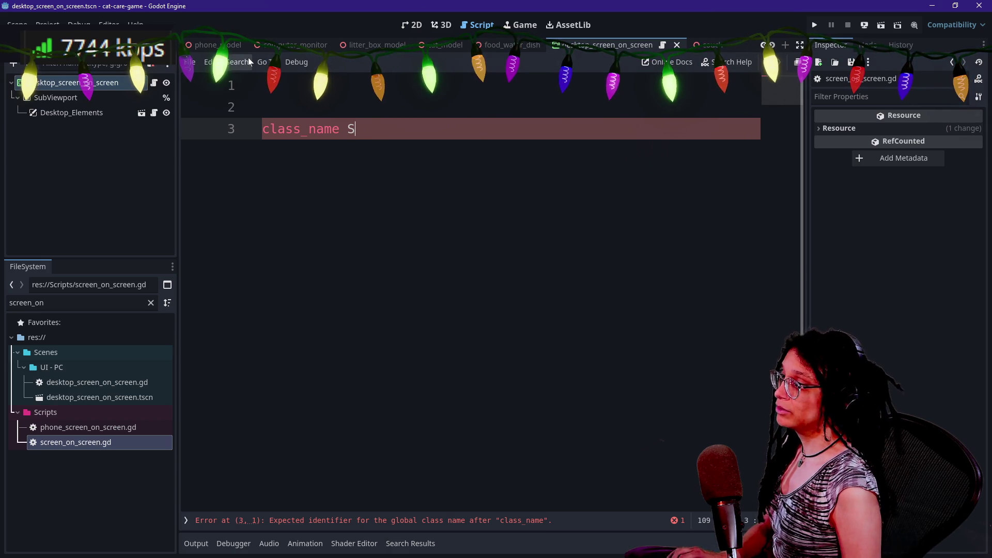
{"action": "type", "text": "creenOnScreen"}
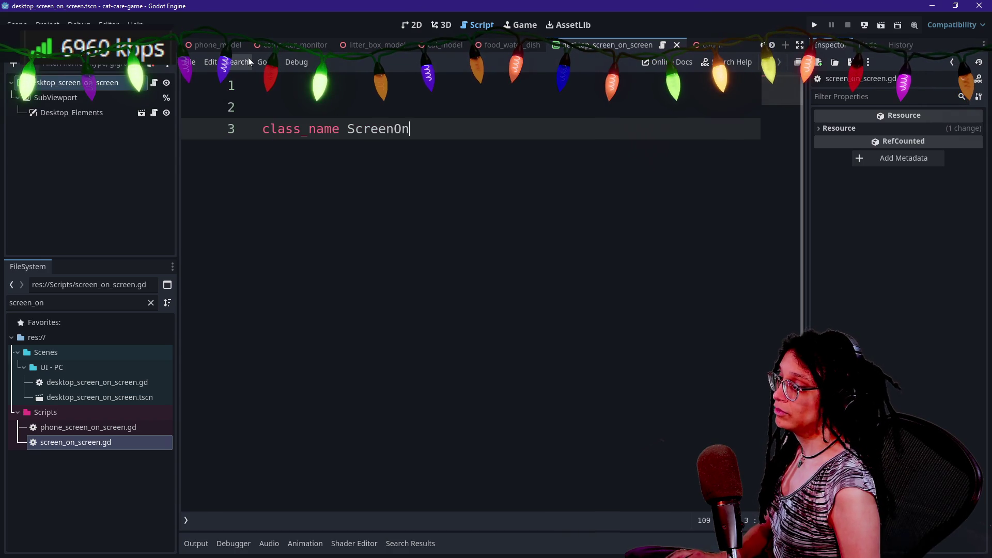
- Finish the line with 'extends SubViewportContainer', remove the blank lines and save
{"action": "double_click", "coordinate": [124, 426]}
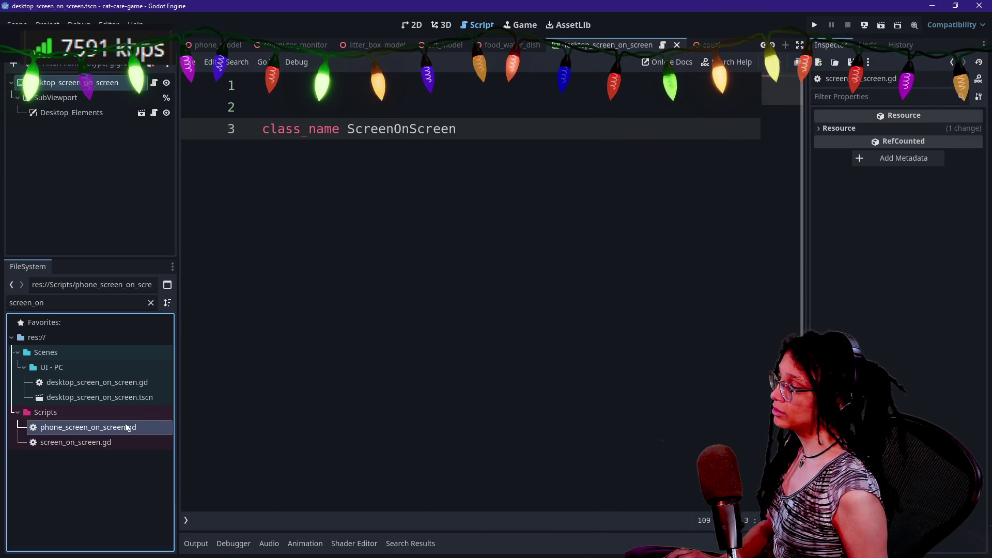
{"action": "double_click", "coordinate": [128, 442]}
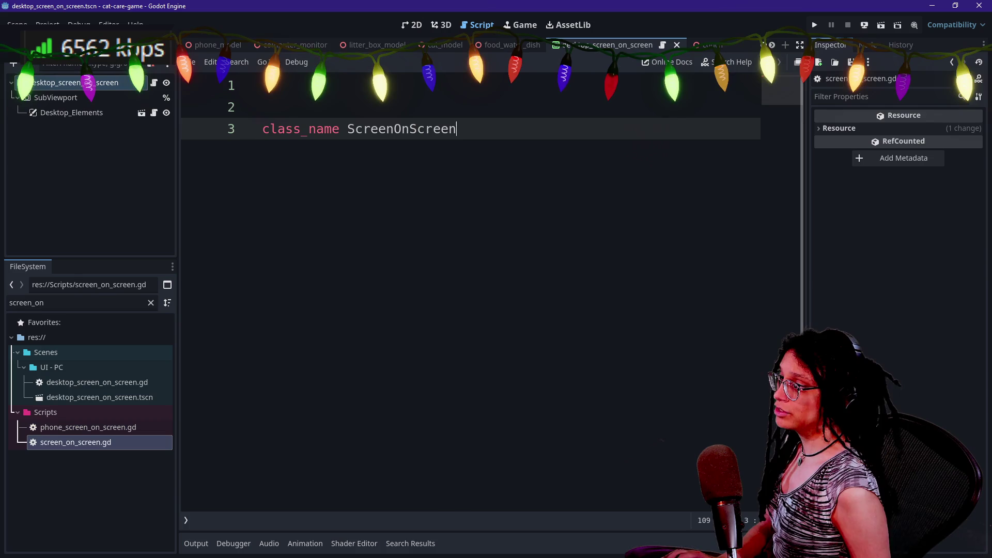
{"action": "type", "text": "e"}
{"action": "type", "text": "xtends Subview"}
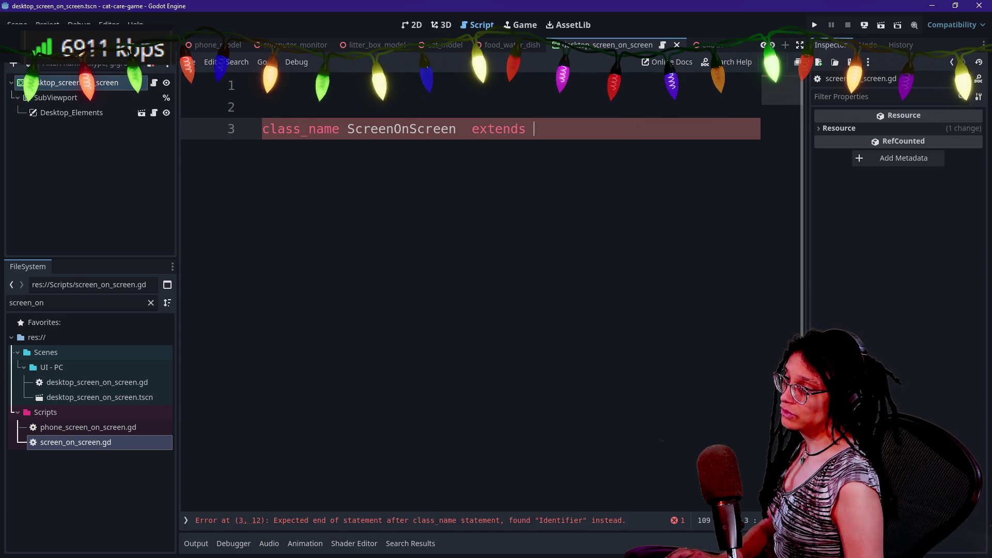
{"action": "key", "text": "Down"}
{"action": "key", "text": "Return"}
{"action": "left_click", "coordinate": [472, 129]}
{"action": "key", "text": "Delete"}
{"action": "key", "text": "BackSpace"}
{"action": "type", "text": "ewportContainer"}
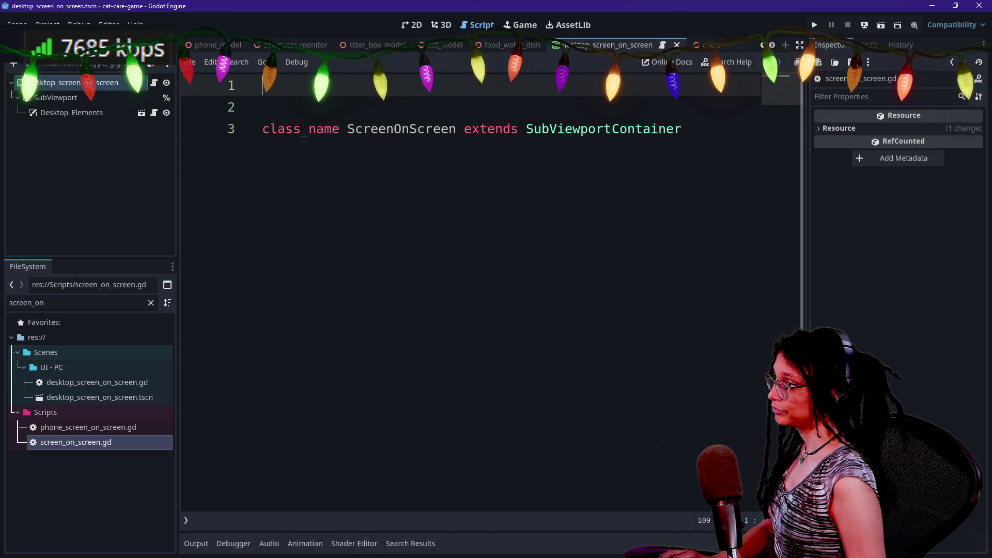
{"action": "key", "text": "Home"}
{"action": "key", "text": "BackSpace"}
{"action": "key", "text": "BackSpace"}
{"action": "key", "text": "ctrl+s"}
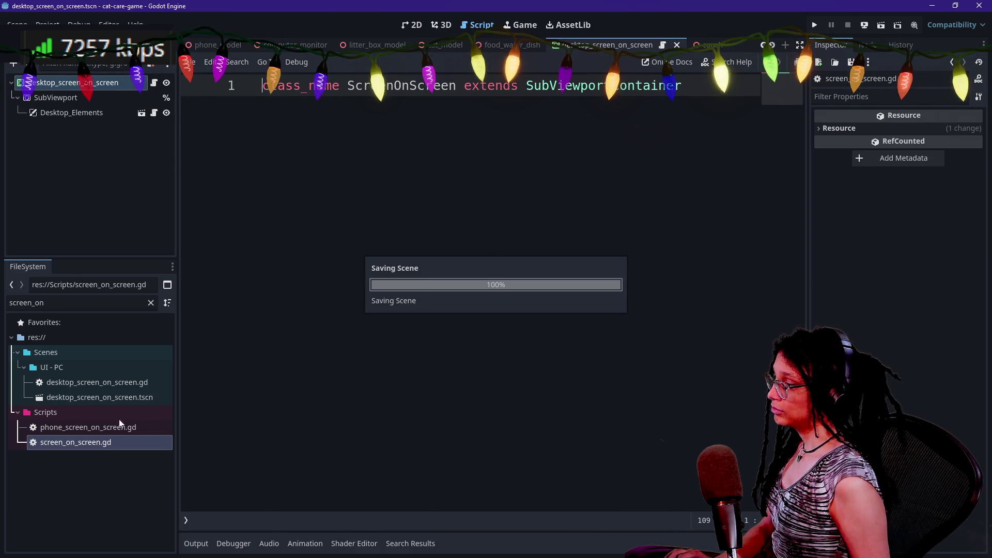
- Reopen phone_screen_on_screen.gd, undoing the stray Phone_ScreenOnScreen line
{"action": "key", "text": "End"}
{"action": "key", "text": "Return"}
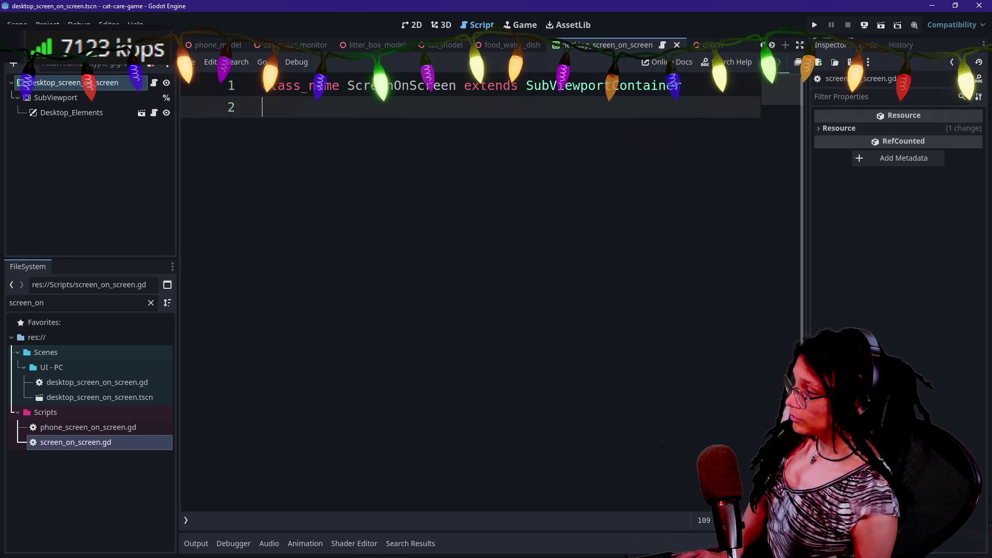
{"action": "type", "text": "Phone_ScreenOnScreen"}
{"action": "key", "text": "ctrl+z"}
{"action": "double_click", "coordinate": [88, 427]}
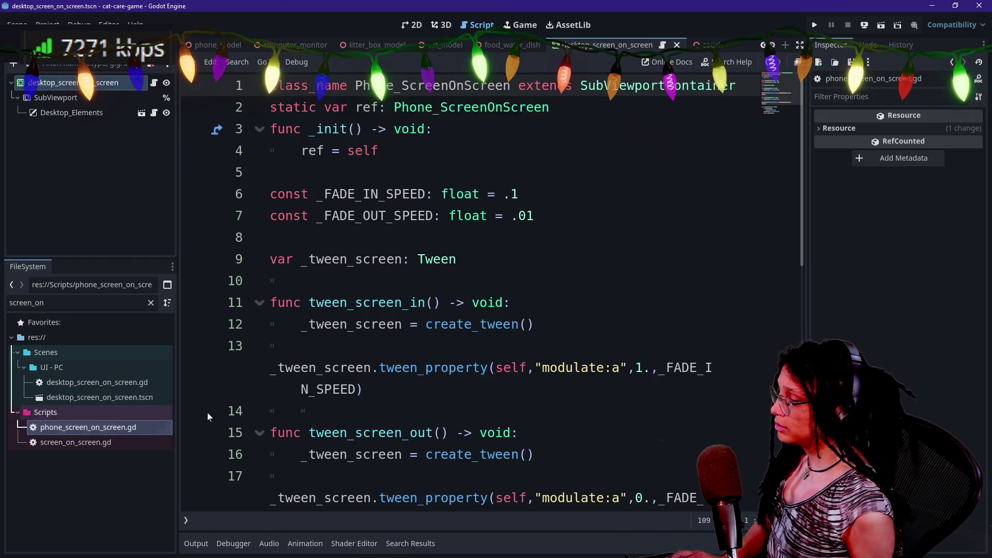
- Copy all of the phone script's code into screen_on_screen.gd
{"action": "key", "text": "ctrl+a"}
{"action": "key", "text": "ctrl+c"}
{"action": "double_click", "coordinate": [117, 444]}
{"action": "key", "text": "ctrl+v"}
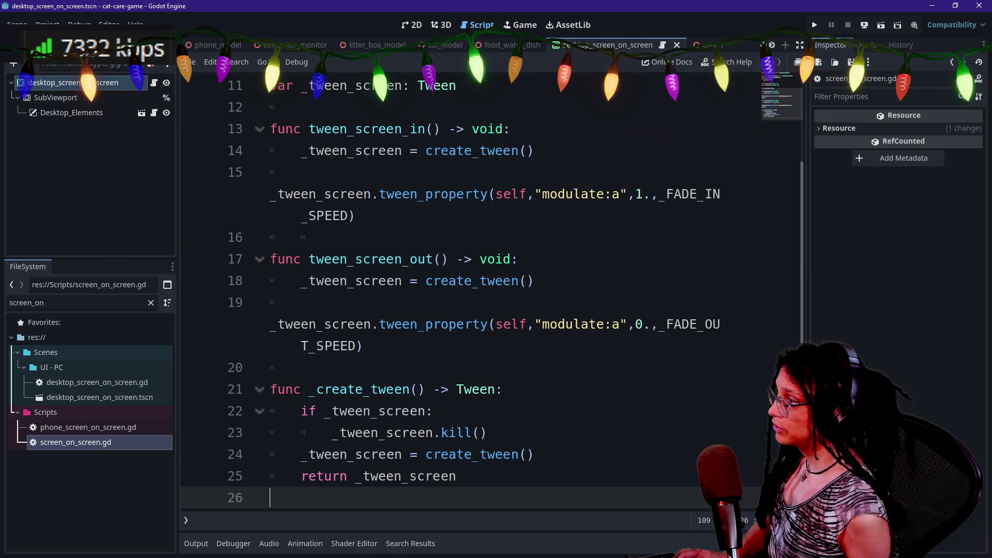
- Delete the duplicated class_name and ref lines, keeping the fade constants and tween functions
{"action": "key", "text": "ctrl+Home"}
{"action": "key", "text": "End"}
{"action": "key", "text": "shift+Down"}
{"action": "key", "text": "shift+Down"}
{"action": "key", "text": "shift+Down"}
{"action": "key", "text": "BackSpace"}
{"action": "key", "text": "Down"}
{"action": "key", "text": "Down"}
{"action": "scroll", "coordinate": [491, 299], "scroll_direction": "down", "scroll_amount": 7}
{"action": "scroll", "coordinate": [491, 299], "scroll_direction": "up", "scroll_amount": 7}
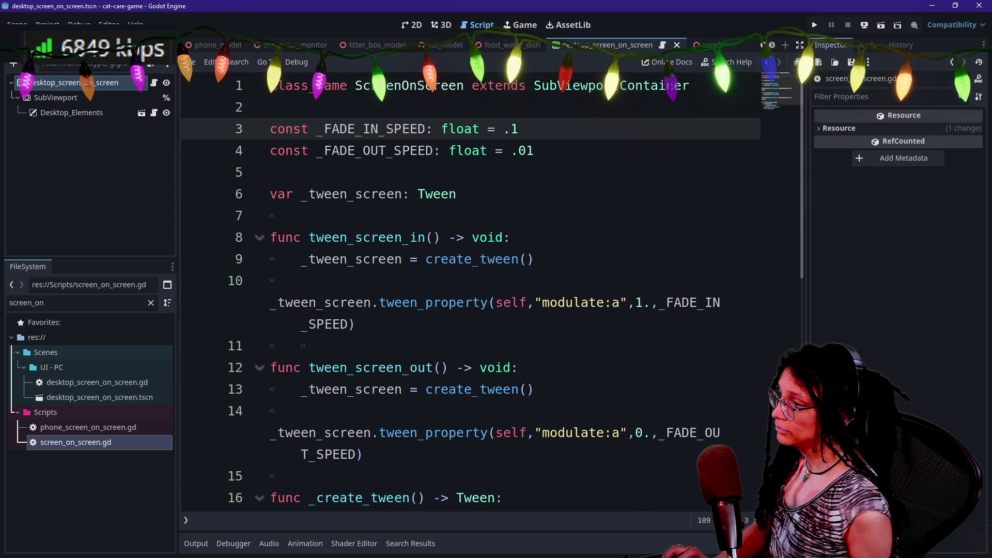
{"action": "left_click", "coordinate": [302, 215]}
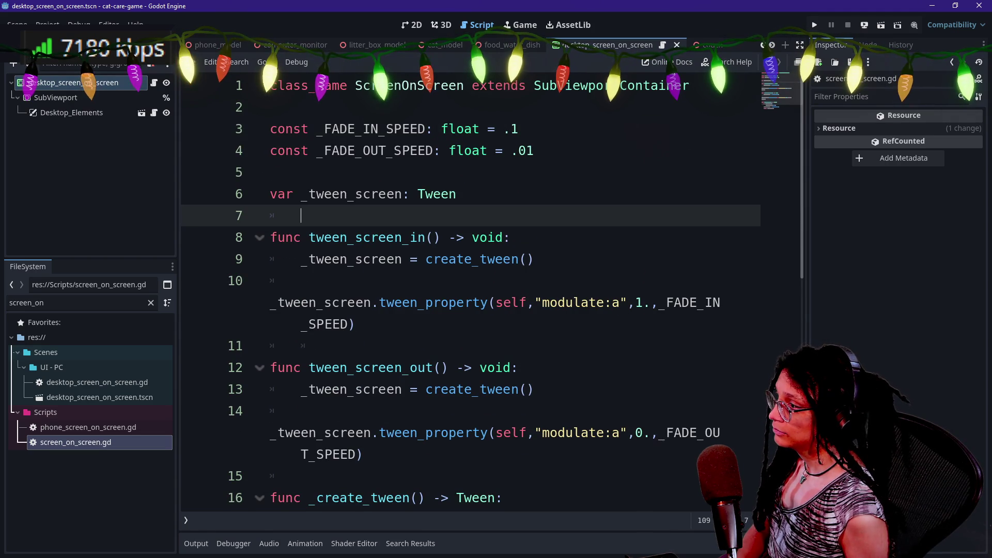
{"action": "scroll", "coordinate": [491, 295], "scroll_direction": "down", "scroll_amount": 3}
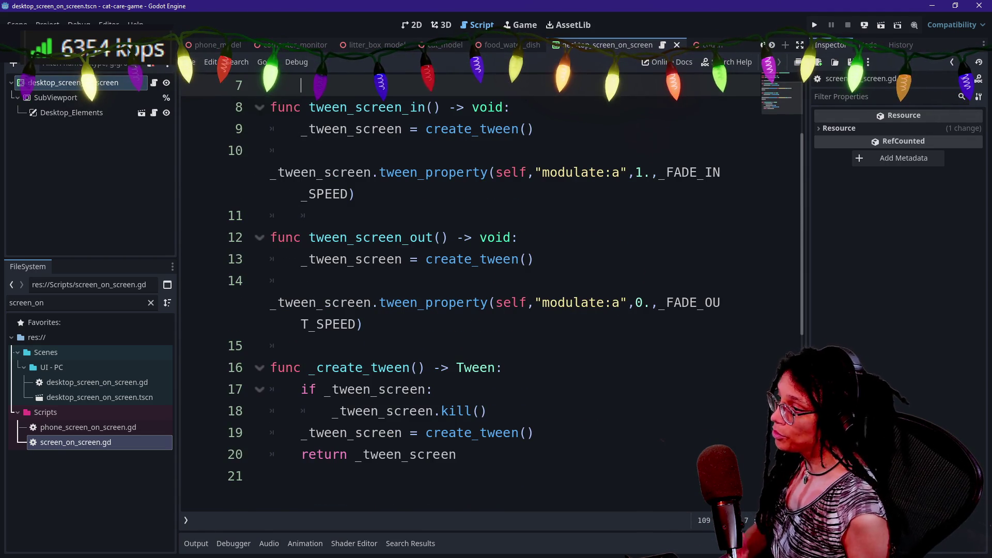
{"action": "scroll", "coordinate": [470, 295], "scroll_direction": "up", "scroll_amount": 3}
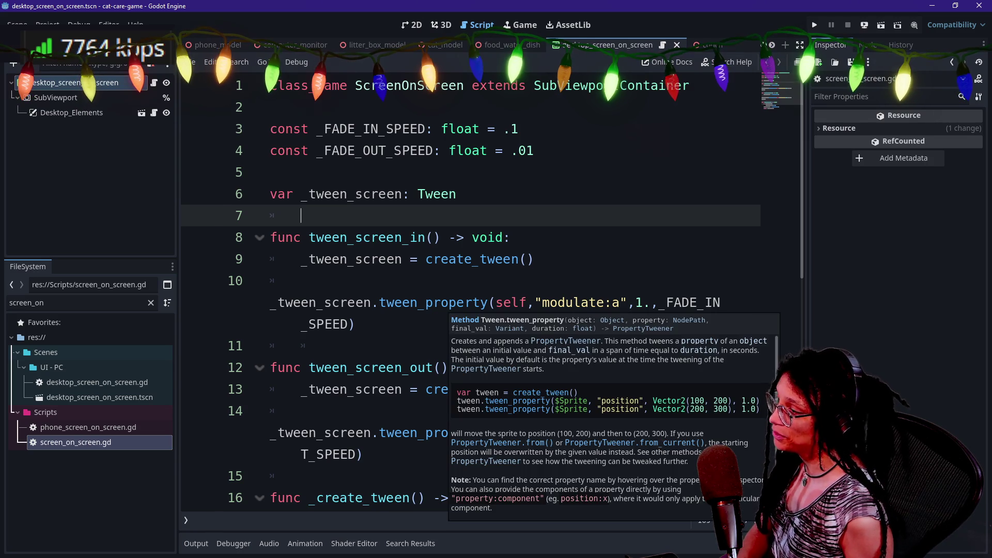
{"action": "double_click", "coordinate": [133, 427]}
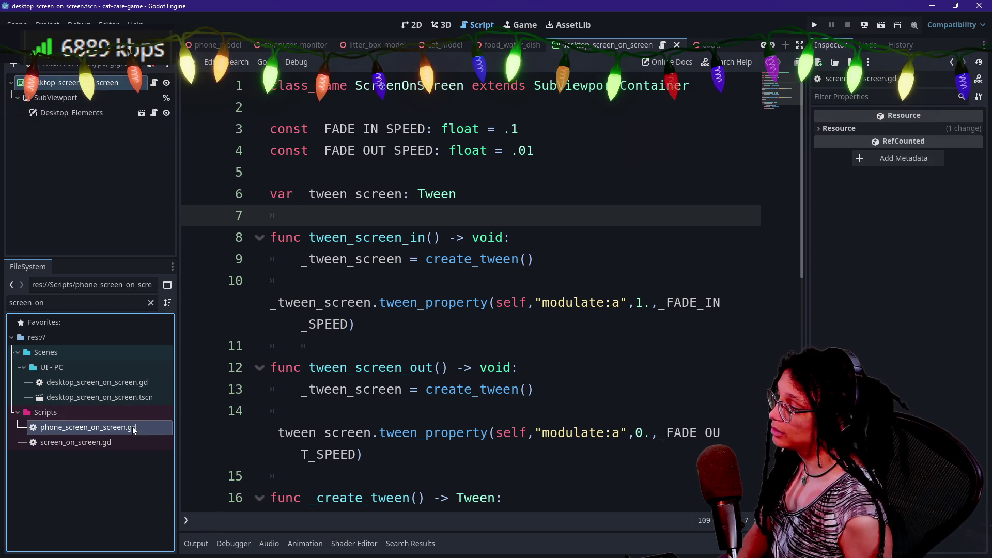
- Delete the tween code after the static ref and _init in phone_screen_on_screen.gd
{"action": "key", "text": "ctrl+a"}
{"action": "left_click", "coordinate": [535, 216]}
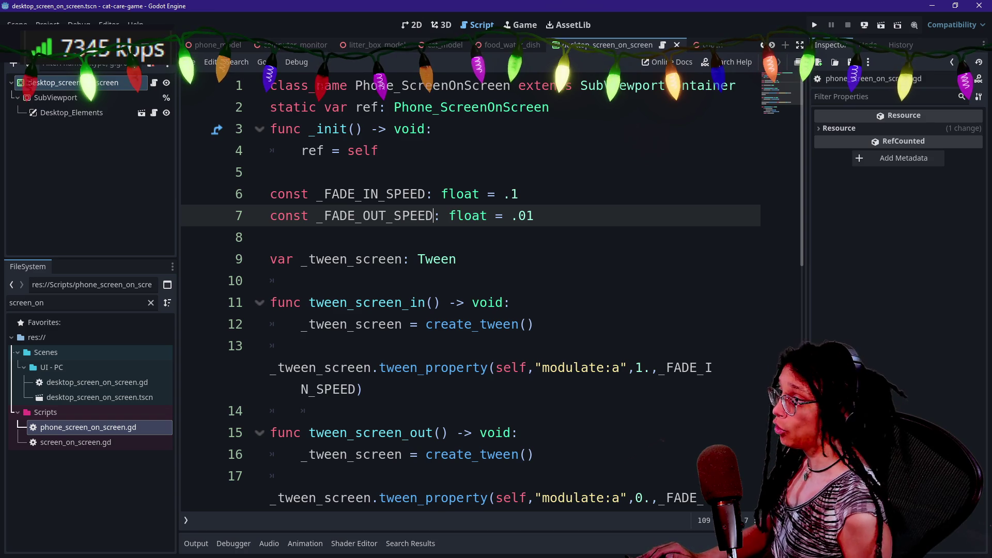
{"action": "key", "text": "Up"}
{"action": "key", "text": "Up"}
{"action": "key", "text": "ctrl+shift+End"}
{"action": "key", "text": "Delete"}
{"action": "key", "text": "BackSpace"}
- Change the base class from SubViewportContainer to ScreenOnScreen and save
{"action": "left_click_drag", "start_coordinate": [573, 85], "coordinate": [424, 128]}
{"action": "left_click", "coordinate": [666, 85]}
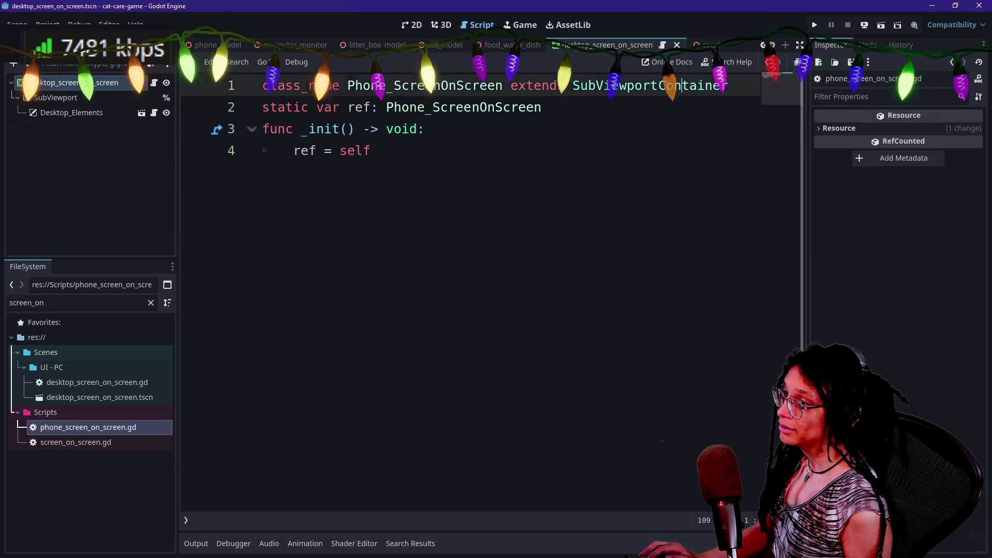
{"action": "type", "text": "Scre"}
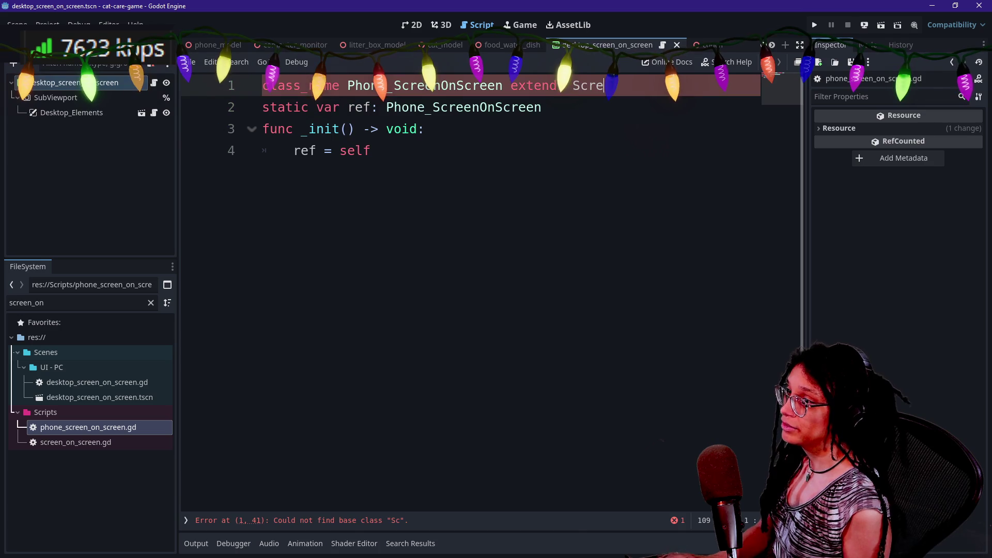
{"action": "key", "text": "Return"}
{"action": "key", "text": "ctrl+s"}
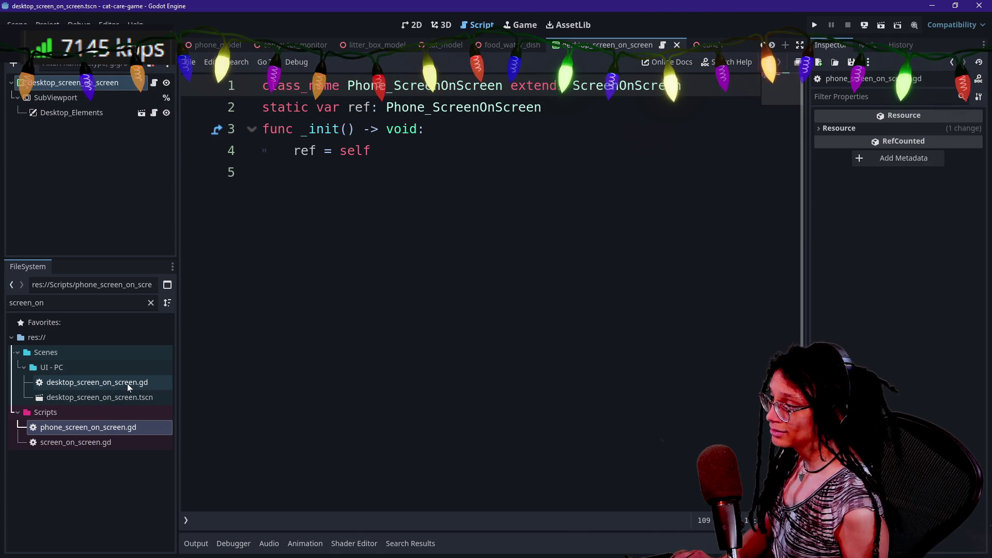
- Delete the tween code below _init in desktop_screen_on_screen.gd
{"action": "double_click", "coordinate": [128, 383]}
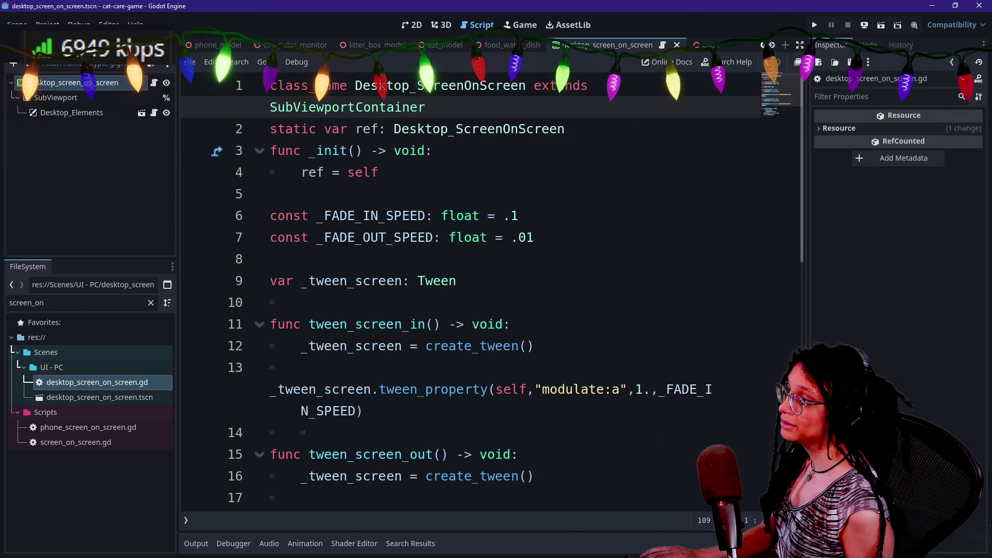
{"action": "key", "text": "ctrl+a"}
{"action": "scroll", "coordinate": [491, 290], "scroll_direction": "up", "scroll_amount": 5}
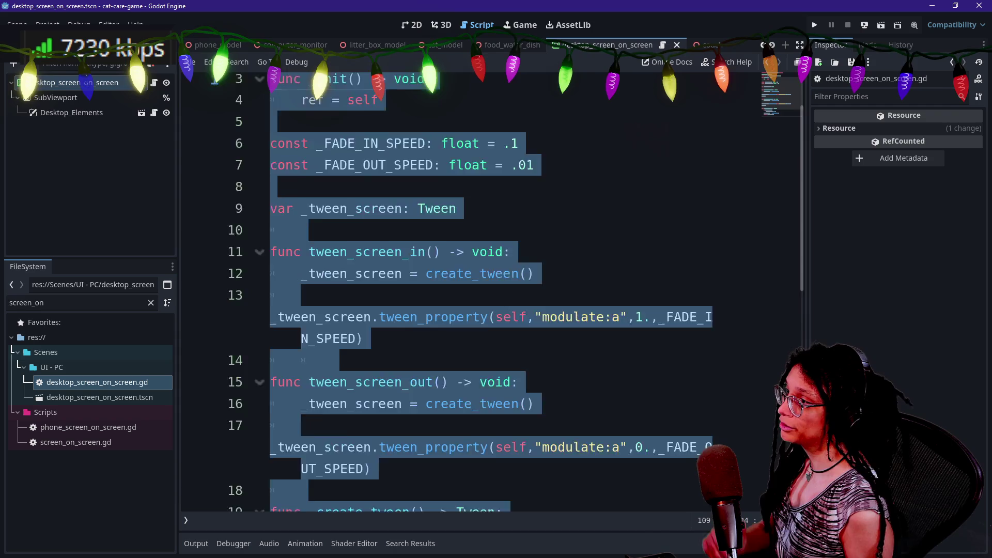
{"action": "left_click", "coordinate": [537, 237]}
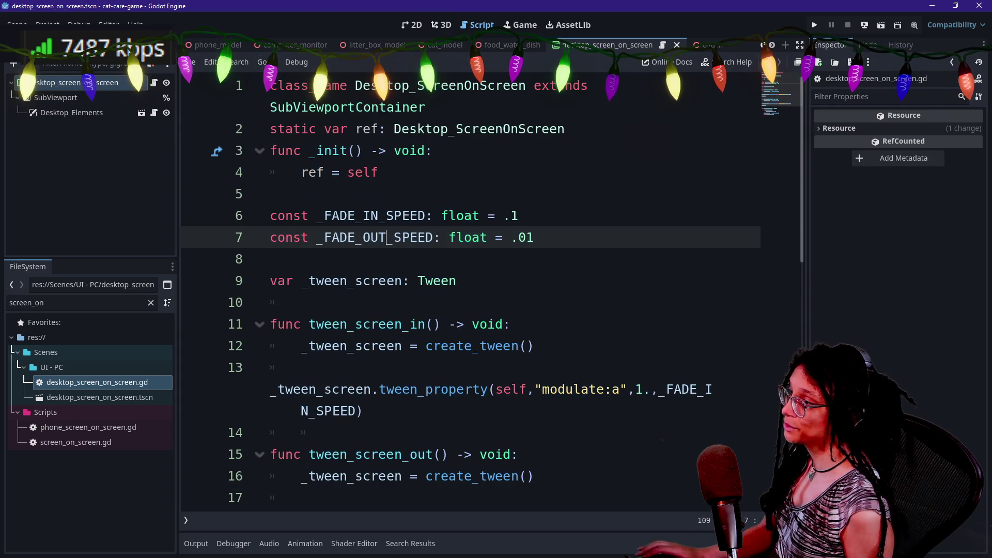
{"action": "key", "text": "ctrl+a"}
{"action": "key", "text": "BackSpace"}
{"action": "key", "text": "BackSpace"}
{"action": "scroll", "coordinate": [491, 289], "scroll_direction": "up", "scroll_amount": 2}
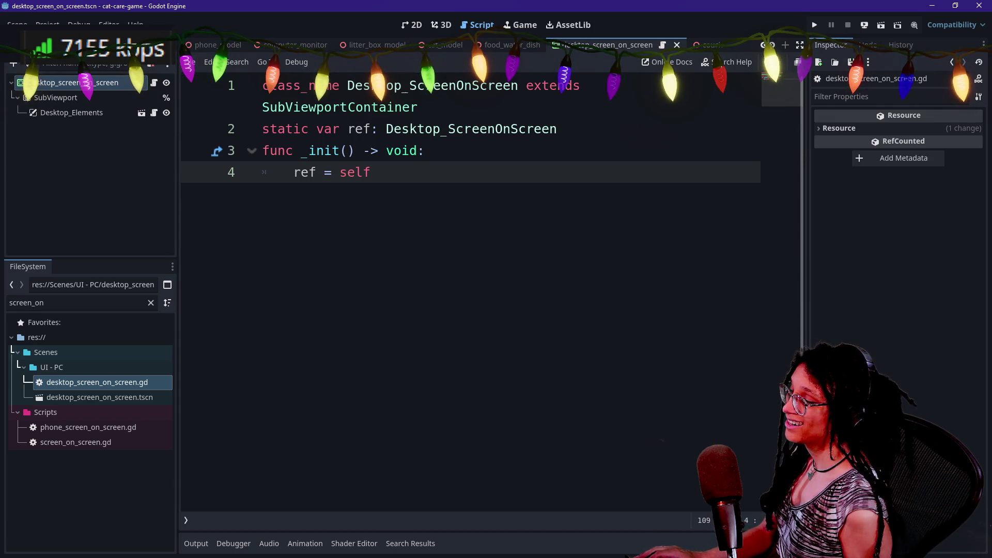
- Make Desktop_ScreenOnScreen extend ScreenOnScreen instead of SubViewportContainer and save
{"action": "double_click", "coordinate": [339, 107]}
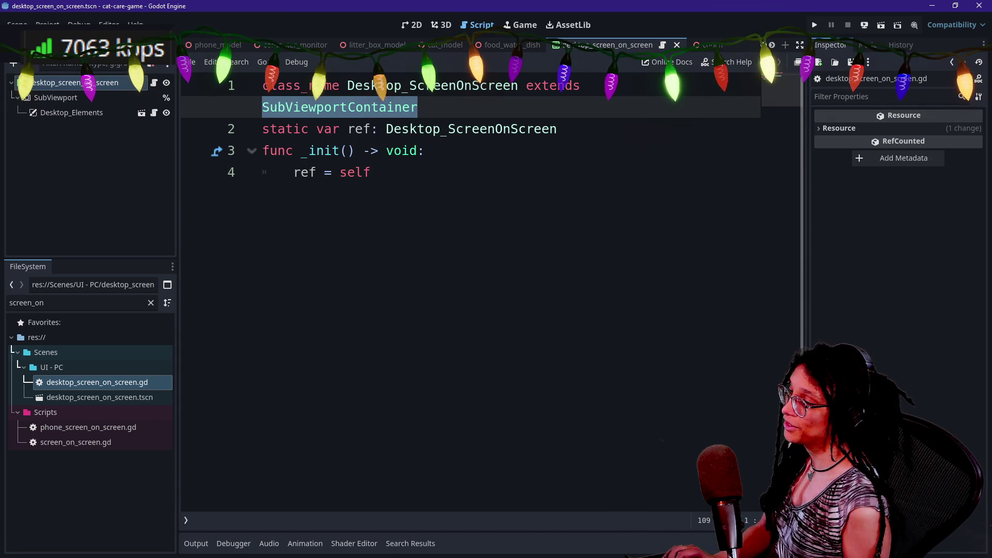
{"action": "type", "text": "Scre"}
{"action": "key", "text": "Return"}
{"action": "key", "text": "ctrl+s"}
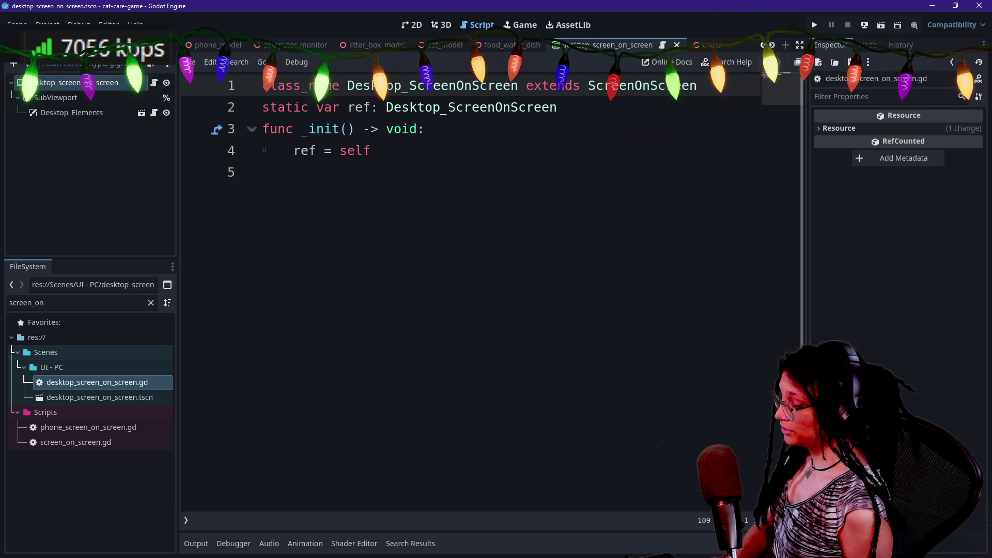
{"action": "left_click", "coordinate": [410, 209]}
{"action": "key", "text": "ctrl+shift+o"}
{"action": "key", "text": "Escape"}
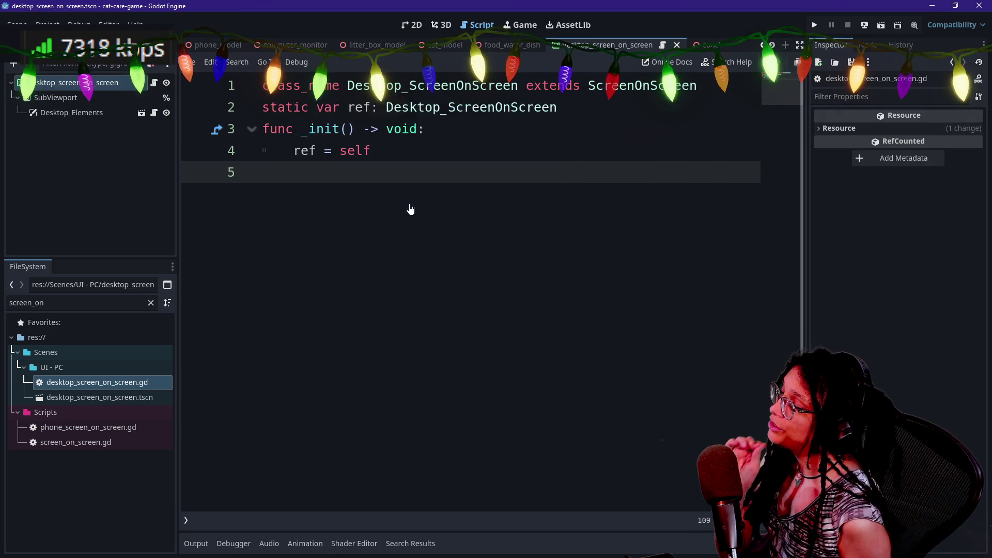
- Scroll to _animate_phone_use in distraction-free mode, then restore the docks and select the root node
{"action": "scroll", "coordinate": [491, 289], "scroll_direction": "down", "scroll_amount": 5}
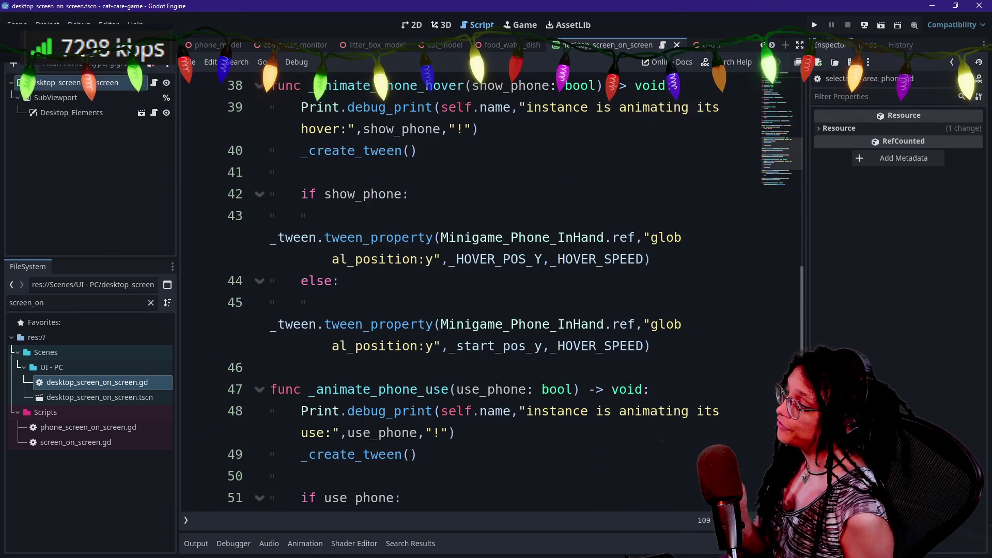
{"action": "scroll", "coordinate": [491, 289], "scroll_direction": "up", "scroll_amount": 3}
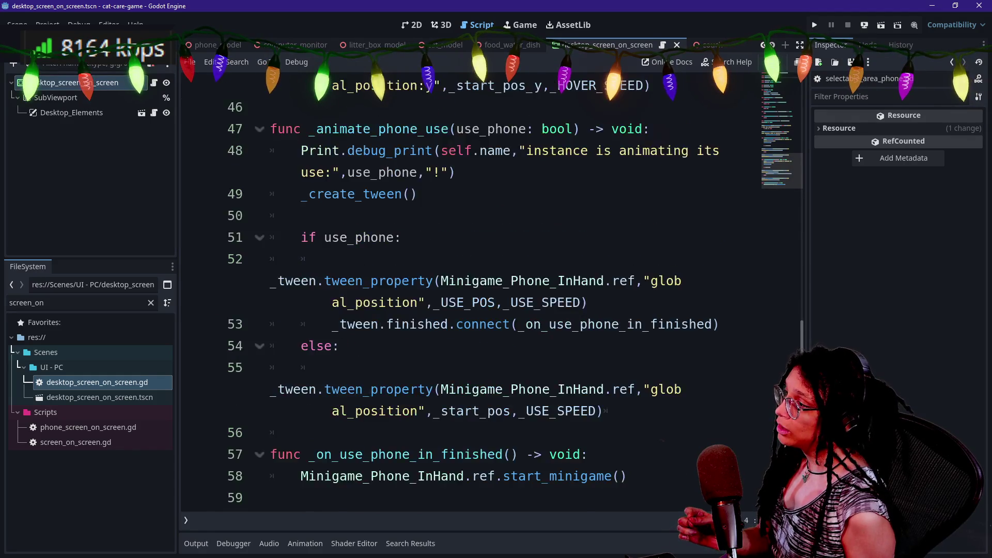
{"action": "key", "text": "ctrl+shift+F11"}
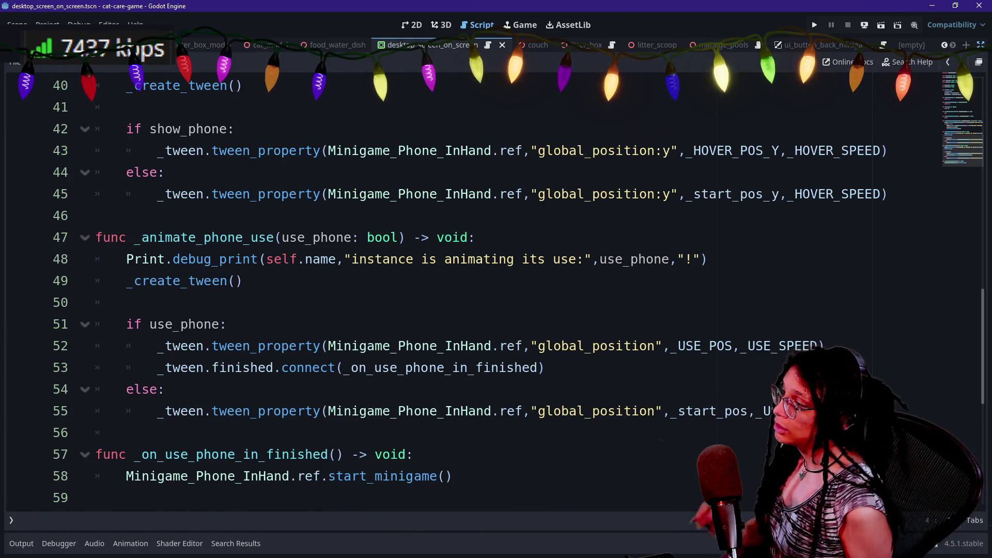
{"action": "scroll", "coordinate": [491, 290], "scroll_direction": "up", "scroll_amount": 5}
{"action": "scroll", "coordinate": [491, 289], "scroll_direction": "down", "scroll_amount": 3}
{"action": "scroll", "coordinate": [491, 290], "scroll_direction": "down", "scroll_amount": 9}
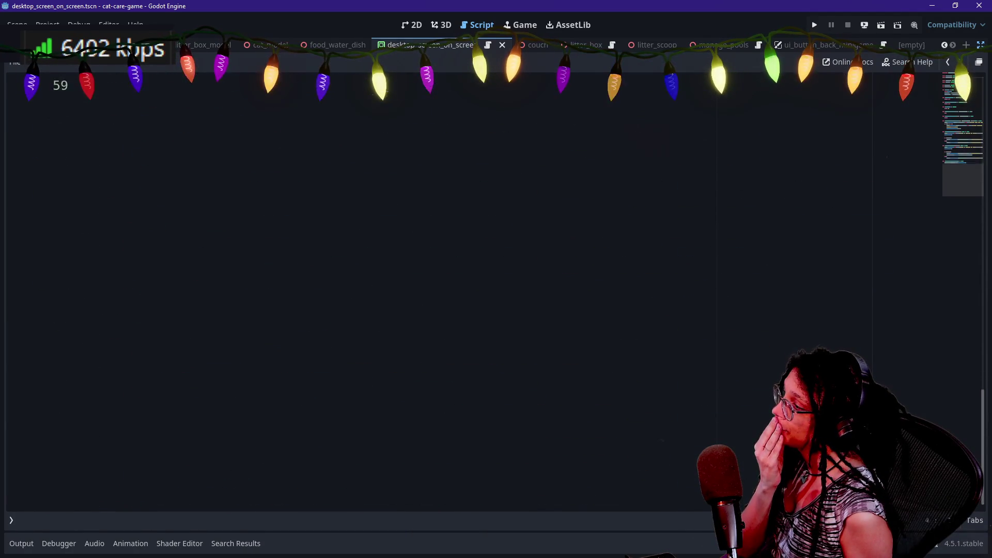
{"action": "scroll", "coordinate": [490, 289], "scroll_direction": "up", "scroll_amount": 5}
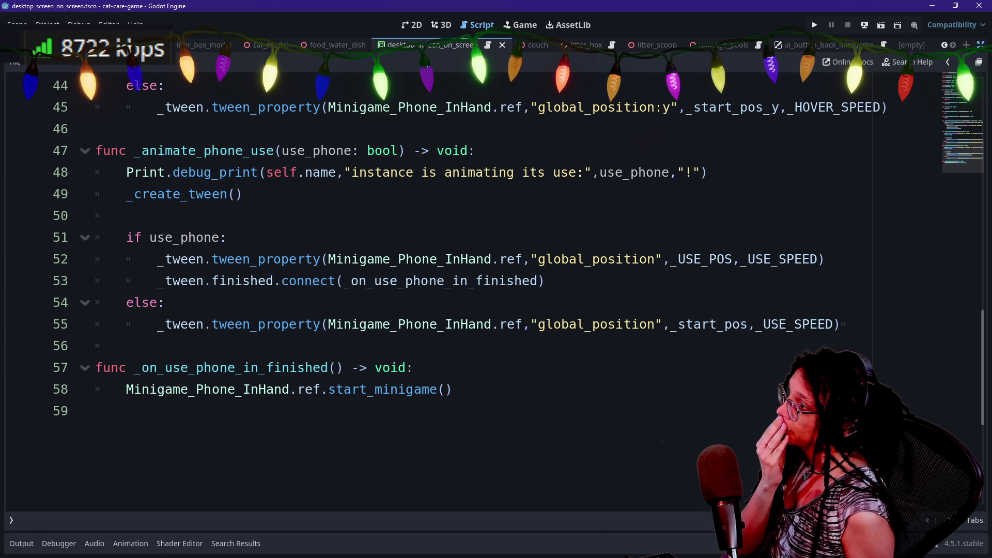
{"action": "left_click", "coordinate": [980, 62]}
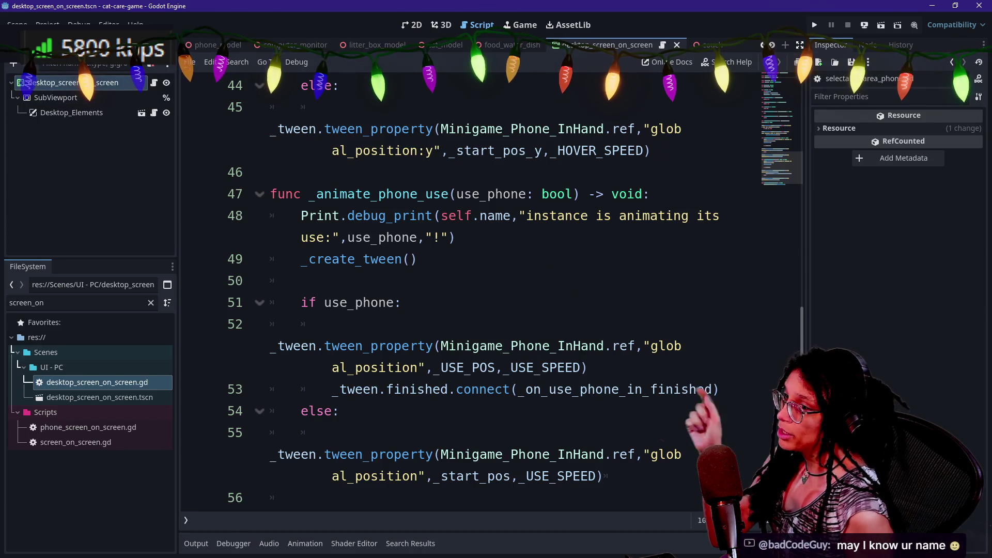
{"action": "left_click", "coordinate": [62, 82]}
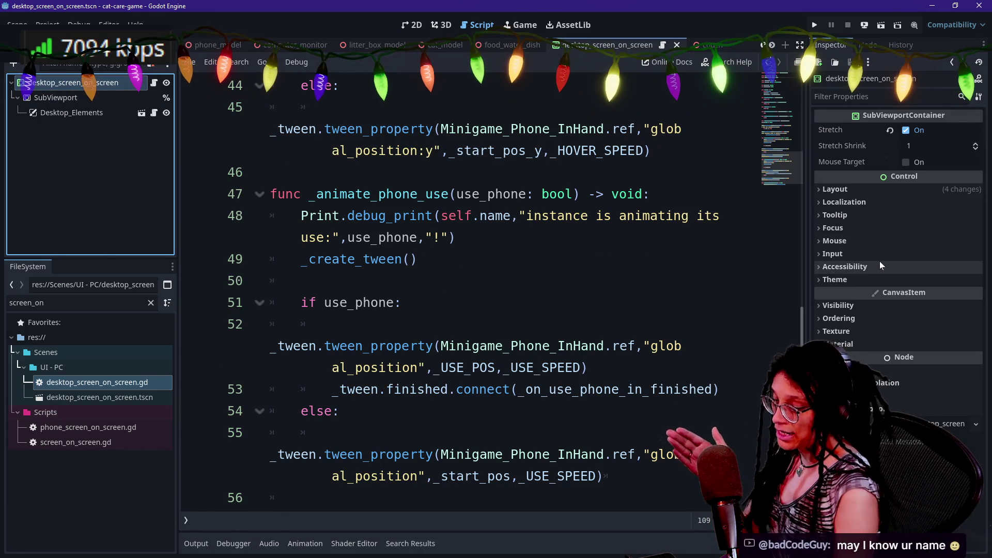
{"action": "left_click", "coordinate": [878, 491]}
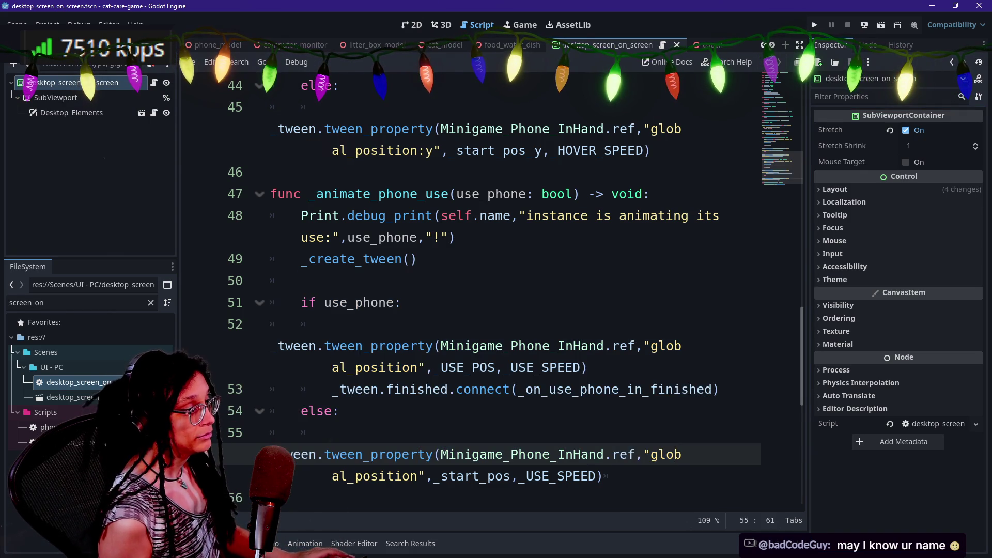
- Check the indentation of line 55 and the phone-in tween line in the use animation
{"action": "left_click", "coordinate": [674, 389]}
{"action": "key", "text": "Down"}
{"action": "key", "text": "Down"}
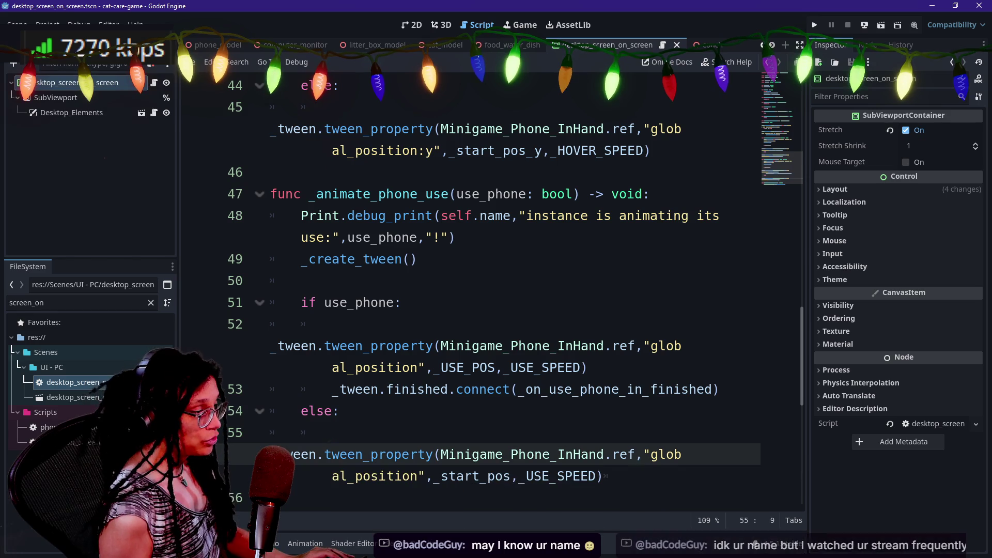
{"action": "key", "text": "BackSpace"}
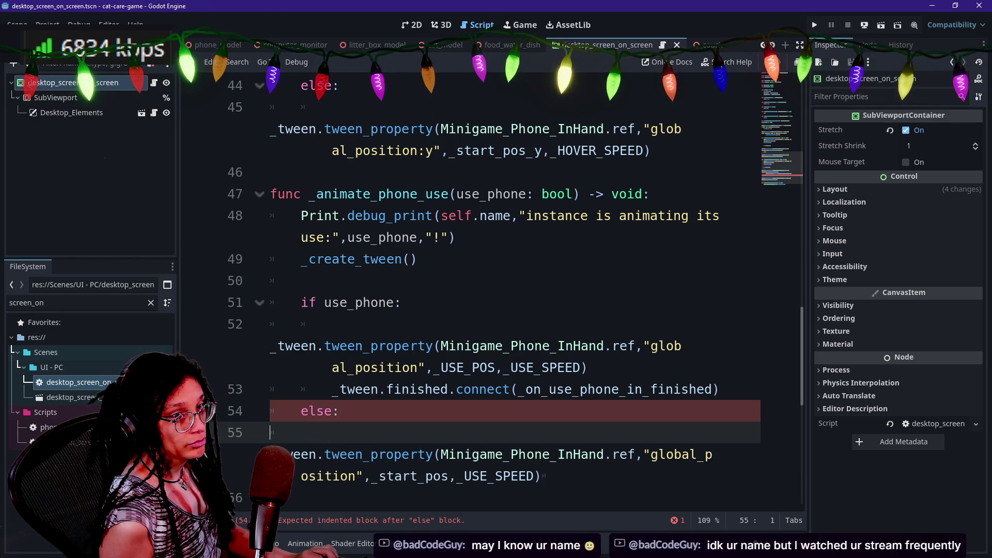
{"action": "key", "text": "Tab"}
{"action": "key", "text": "Tab"}
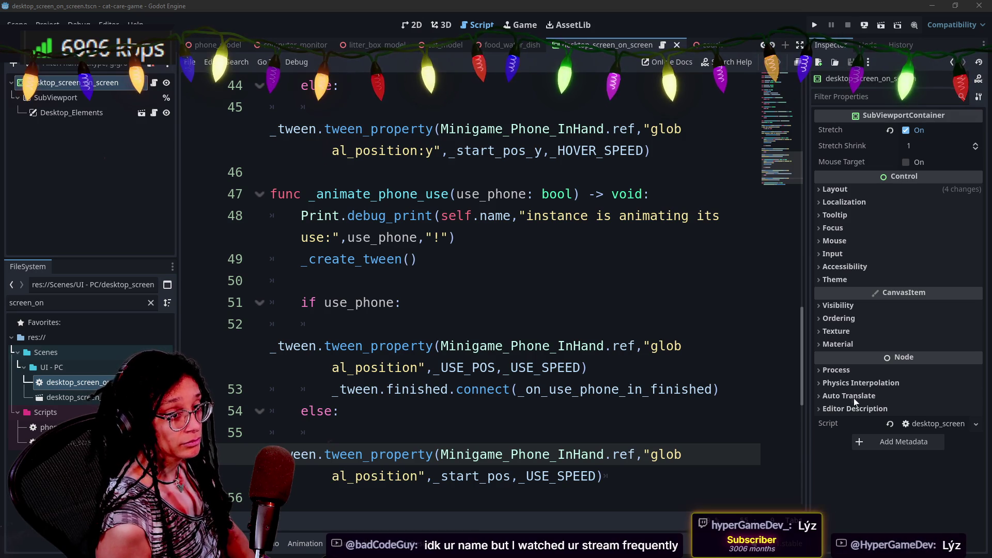
{"action": "left_click", "coordinate": [402, 303]}
{"action": "left_click", "coordinate": [417, 258]}
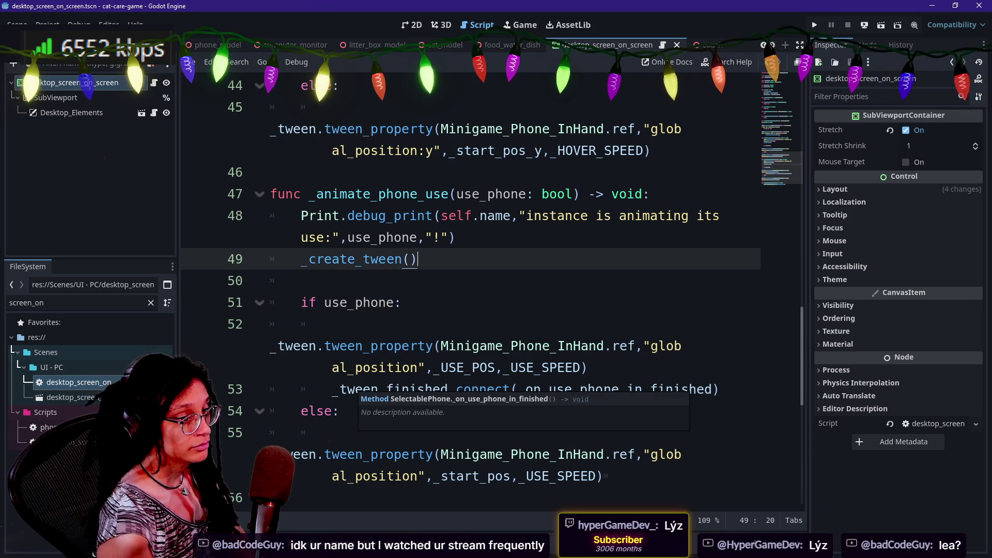
{"action": "left_click", "coordinate": [271, 346]}
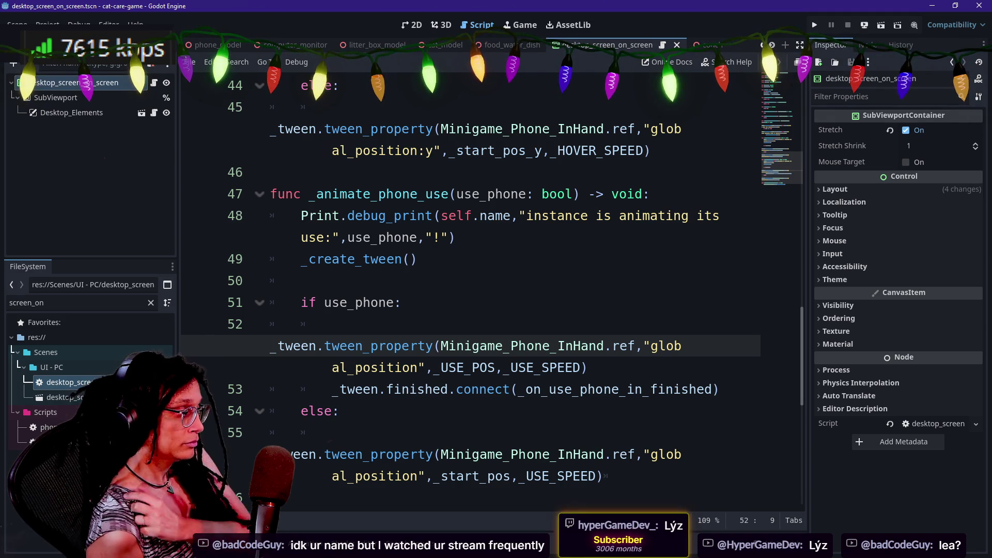
- Review the use-animation code full-window, then bring the side panels back
{"action": "key", "text": "ctrl+shift+F11"}
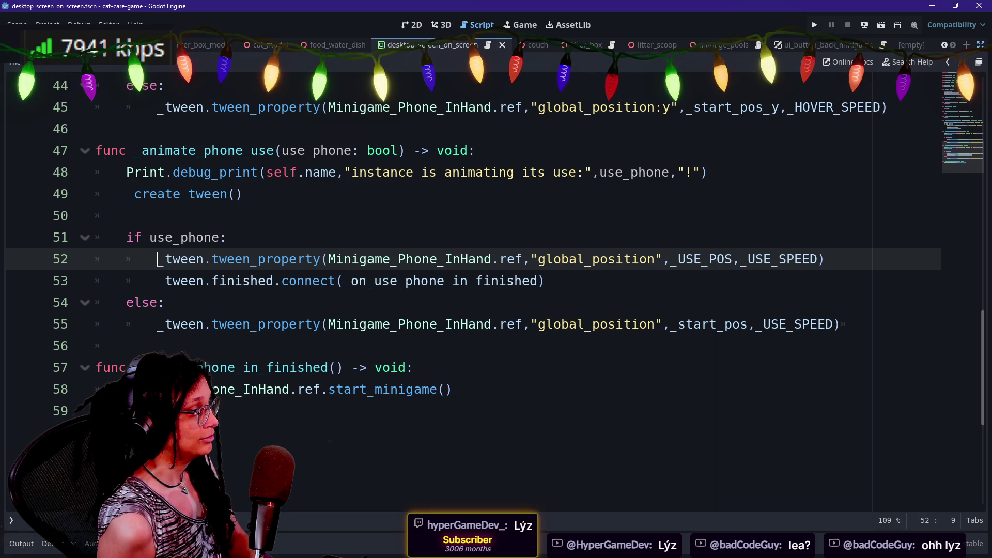
{"action": "mouse_move", "coordinate": [228, 325]}
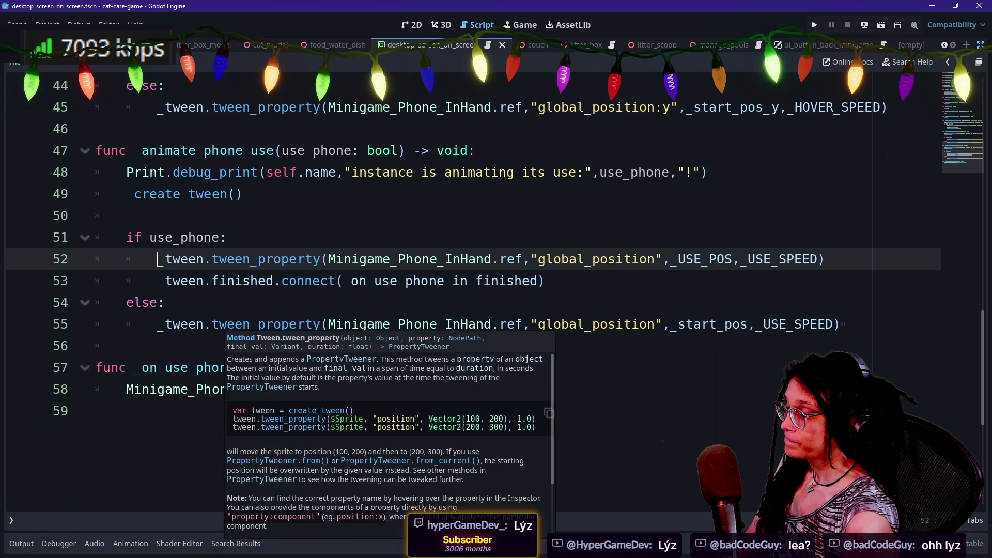
{"action": "left_click", "coordinate": [453, 389]}
{"action": "scroll", "coordinate": [465, 289], "scroll_direction": "up", "scroll_amount": 4}
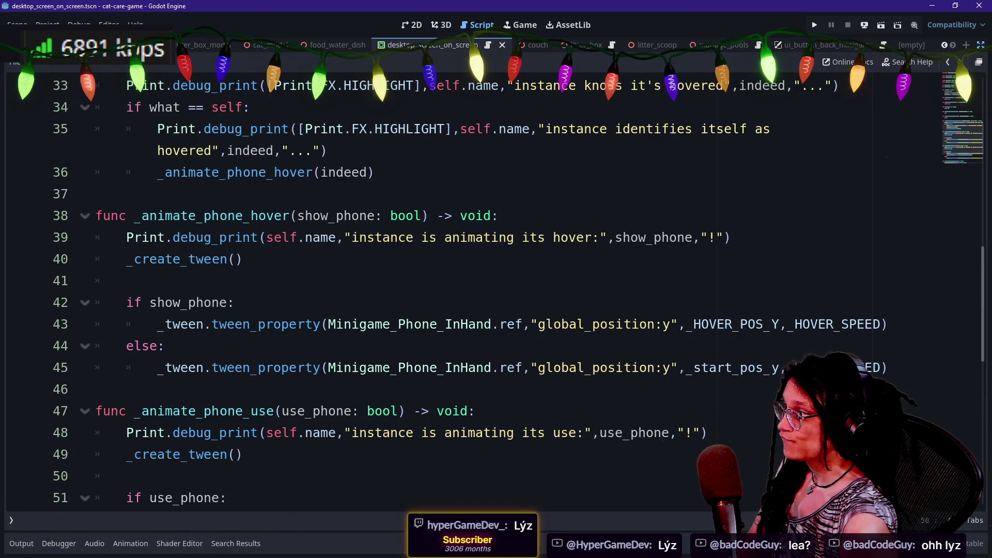
{"action": "scroll", "coordinate": [465, 289], "scroll_direction": "up", "scroll_amount": 4}
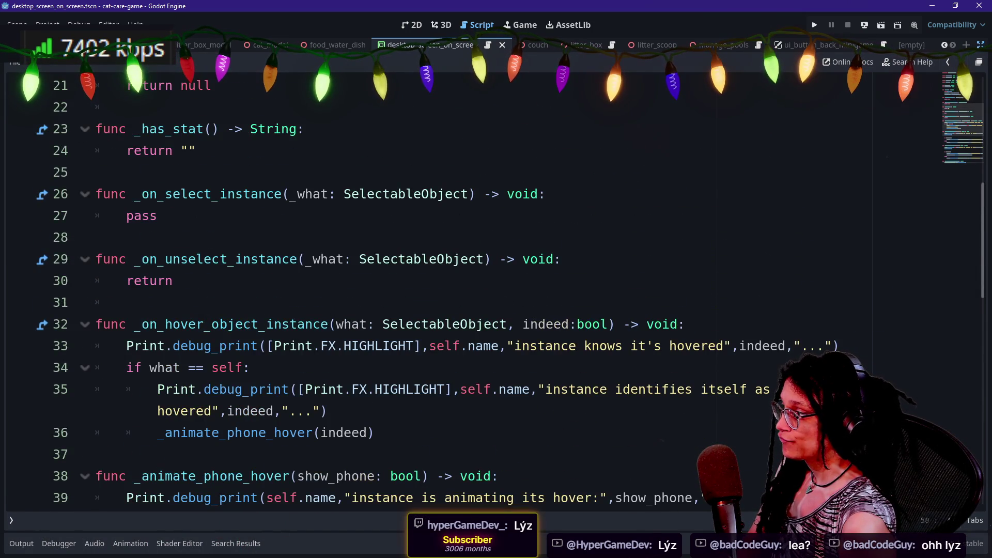
{"action": "scroll", "coordinate": [465, 289], "scroll_direction": "down", "scroll_amount": 8}
{"action": "scroll", "coordinate": [465, 289], "scroll_direction": "up", "scroll_amount": 15}
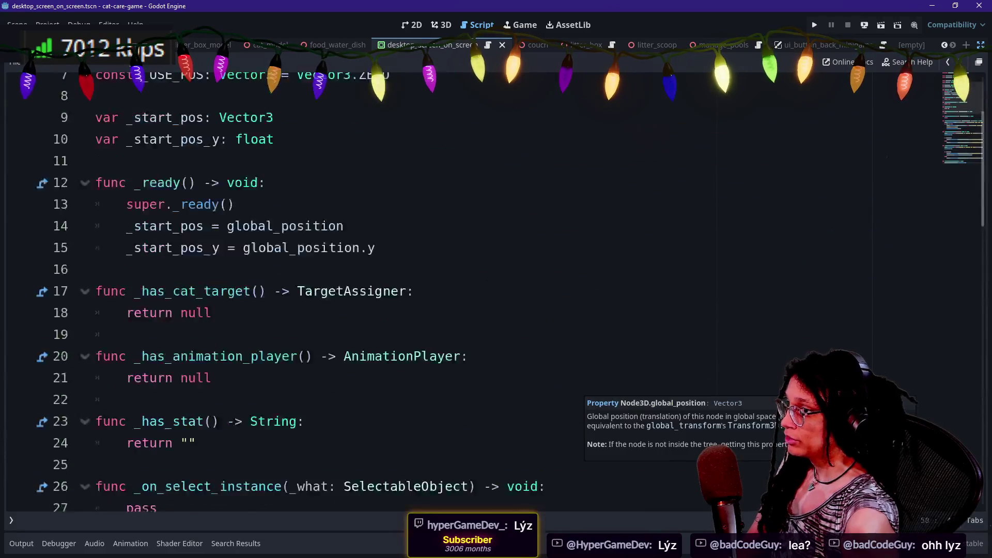
{"action": "key", "text": "ctrl+shift+F11"}
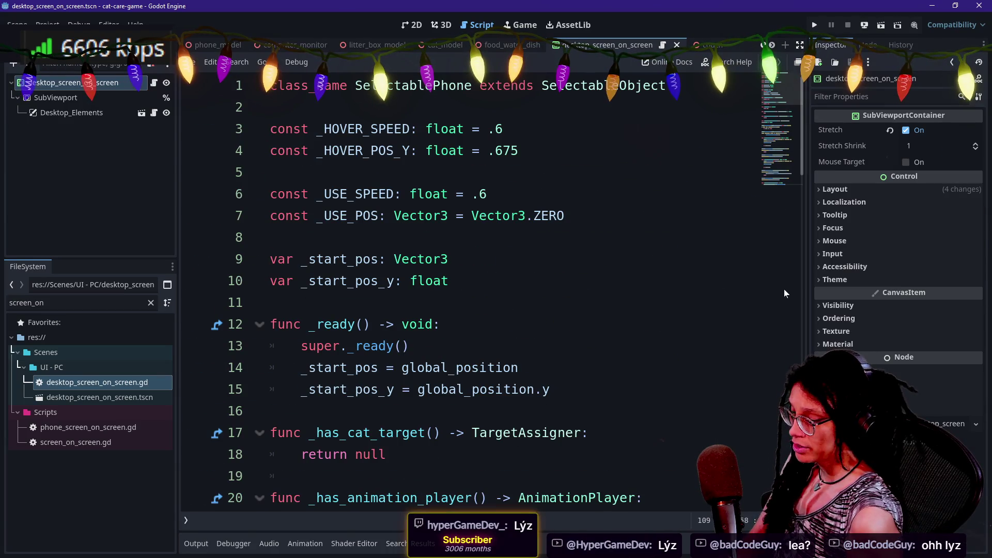
- Set the SubViewportContainer's Modulate alpha to 0 and save the scene
{"action": "left_click", "coordinate": [852, 305]}
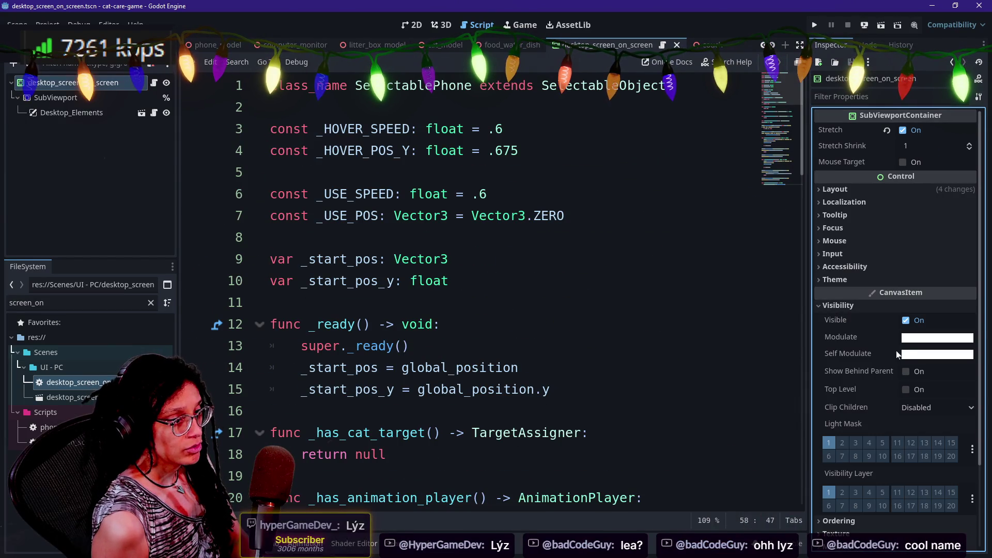
{"action": "left_click", "coordinate": [925, 338]}
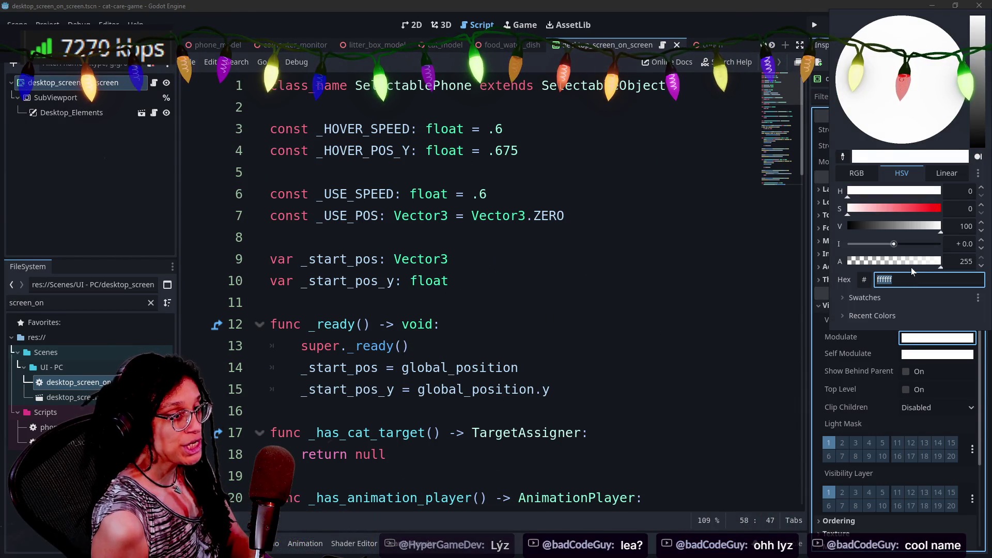
{"action": "left_click_drag", "start_coordinate": [911, 268], "coordinate": [699, 281]}
{"action": "left_click_drag", "start_coordinate": [392, 512], "coordinate": [523, 368]}
{"action": "left_click", "coordinate": [569, 324]}
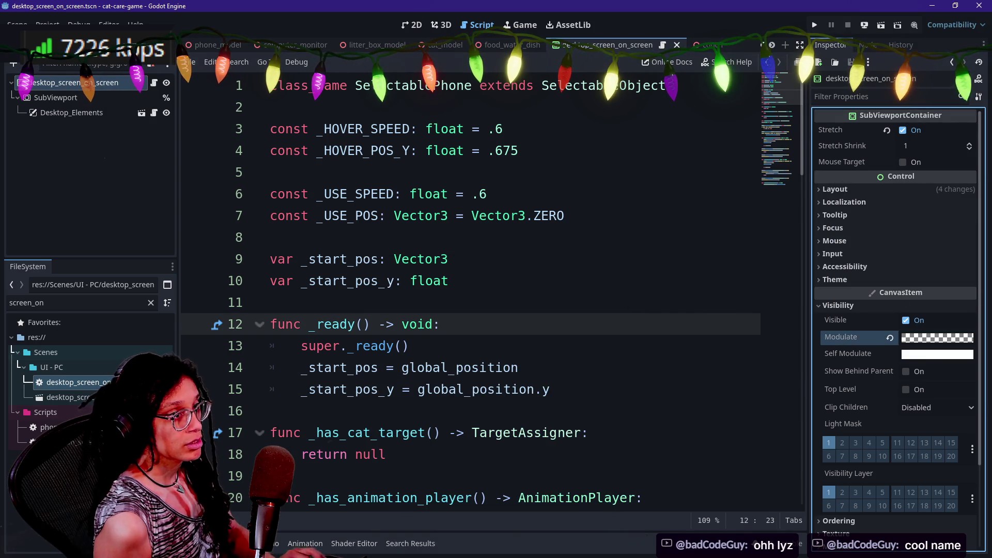
{"action": "key", "text": "ctrl+s"}
{"action": "key", "text": "ctrl+shift+F11"}
{"action": "left_click", "coordinate": [393, 216]}
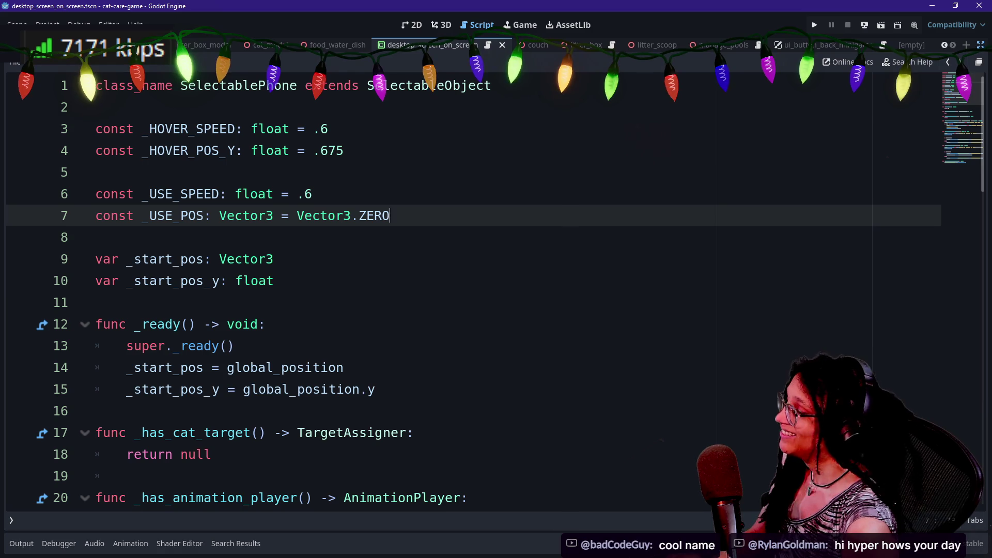
{"action": "left_click", "coordinate": [274, 280]}
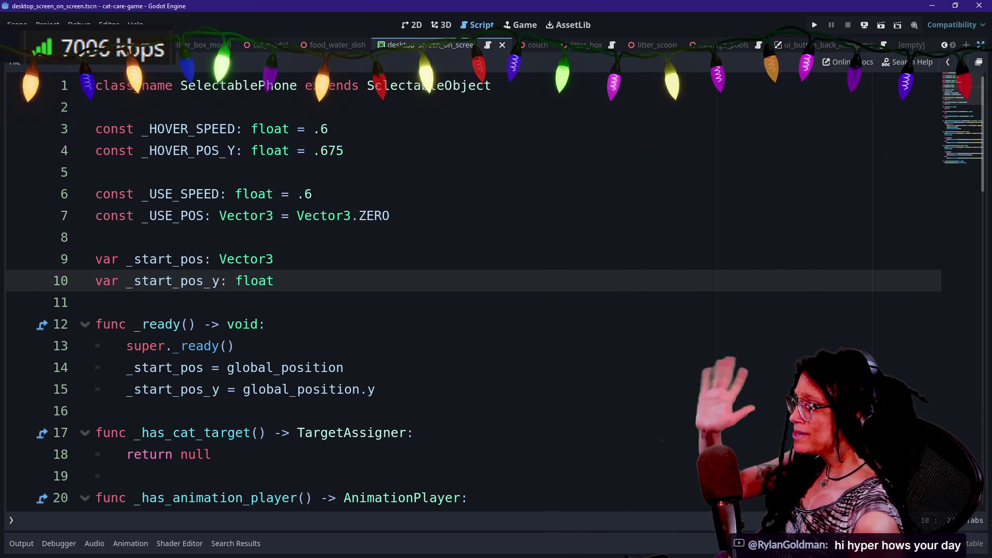
{"action": "left_click", "coordinate": [235, 346]}
{"action": "scroll", "coordinate": [465, 289], "scroll_direction": "down", "scroll_amount": 1}
{"action": "scroll", "coordinate": [465, 289], "scroll_direction": "up", "scroll_amount": 1}
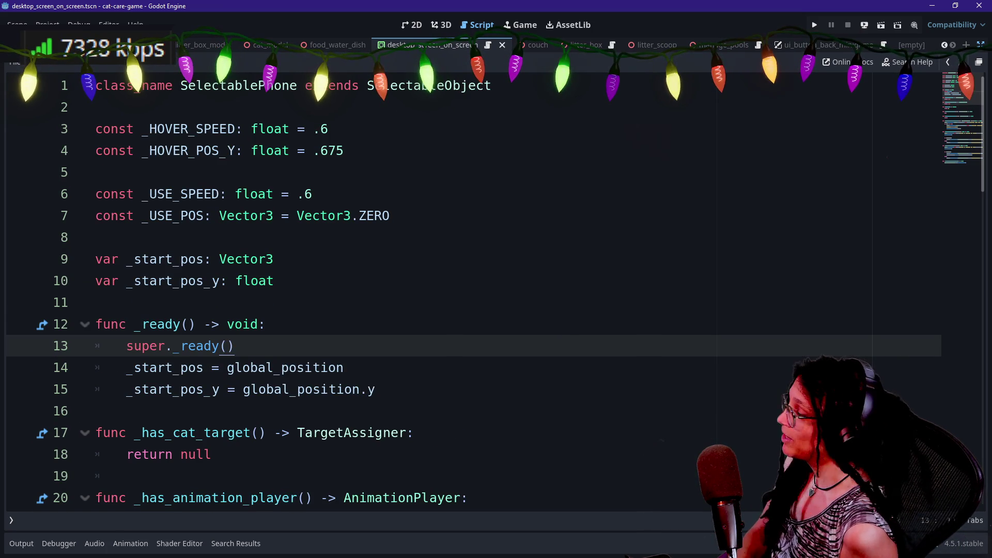
{"action": "mouse_move", "coordinate": [186, 343]}
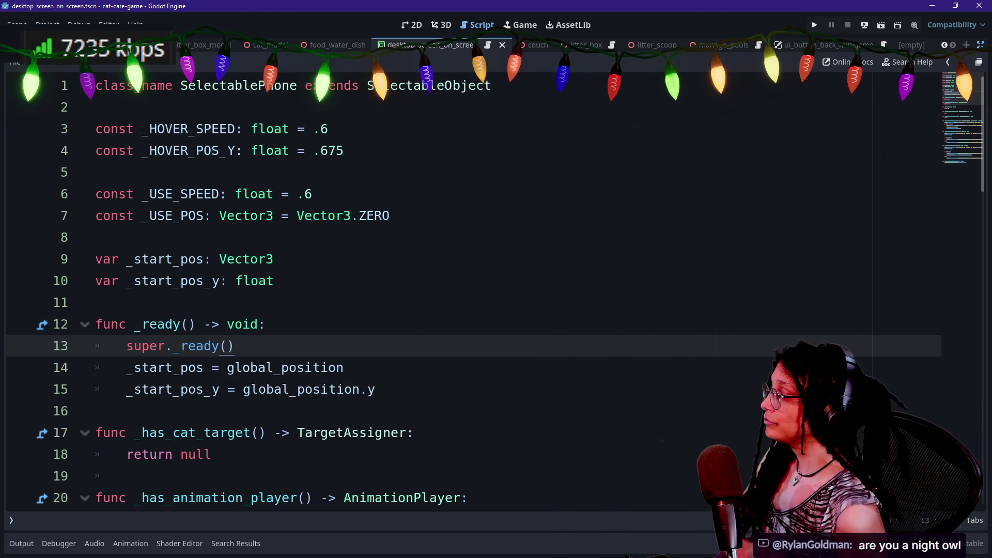
{"action": "scroll", "coordinate": [465, 289], "scroll_direction": "down", "scroll_amount": 2}
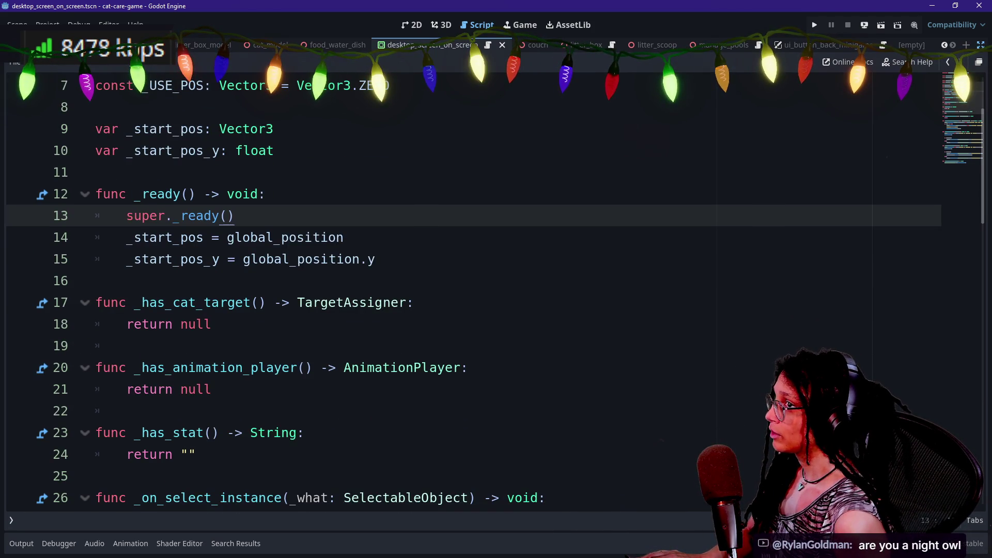
{"action": "scroll", "coordinate": [465, 290], "scroll_direction": "down", "scroll_amount": 11}
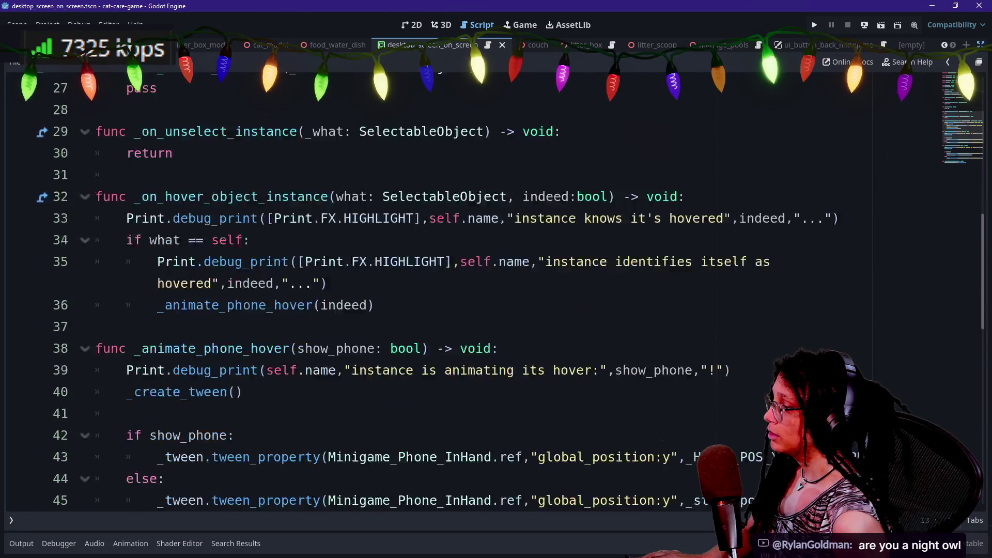
{"action": "scroll", "coordinate": [485, 382], "scroll_direction": "down", "scroll_amount": 2}
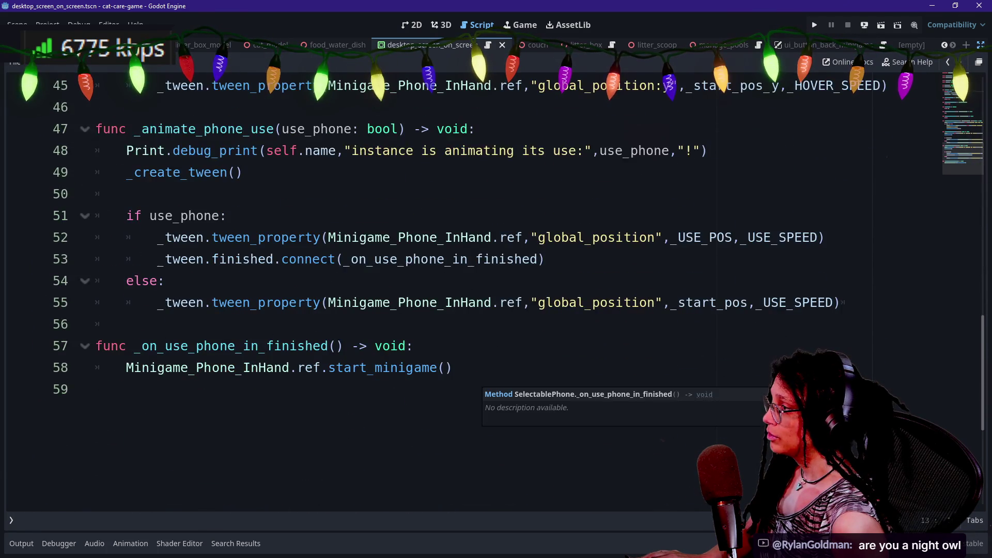
{"action": "scroll", "coordinate": [486, 382], "scroll_direction": "up", "scroll_amount": 1}
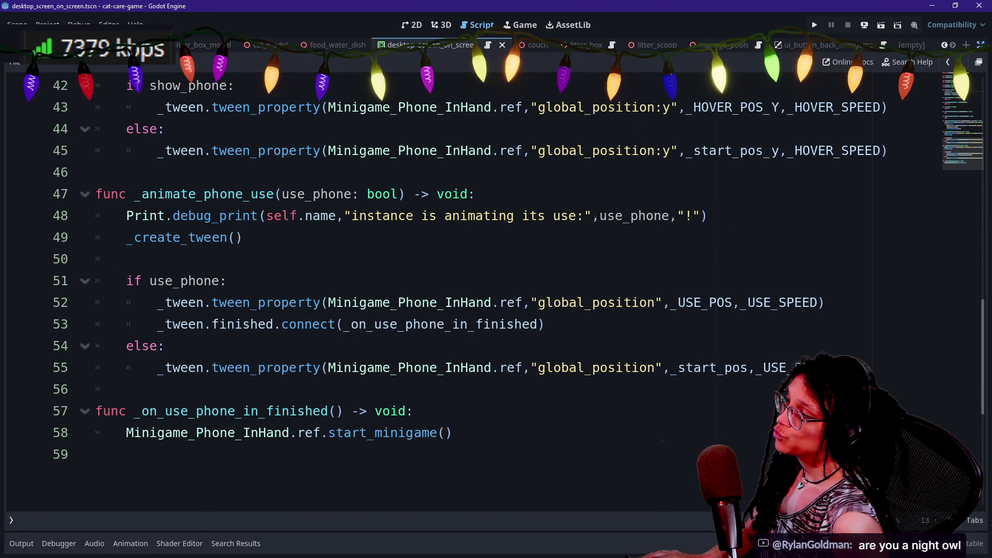
{"action": "scroll", "coordinate": [227, 282], "scroll_direction": "up", "scroll_amount": 1}
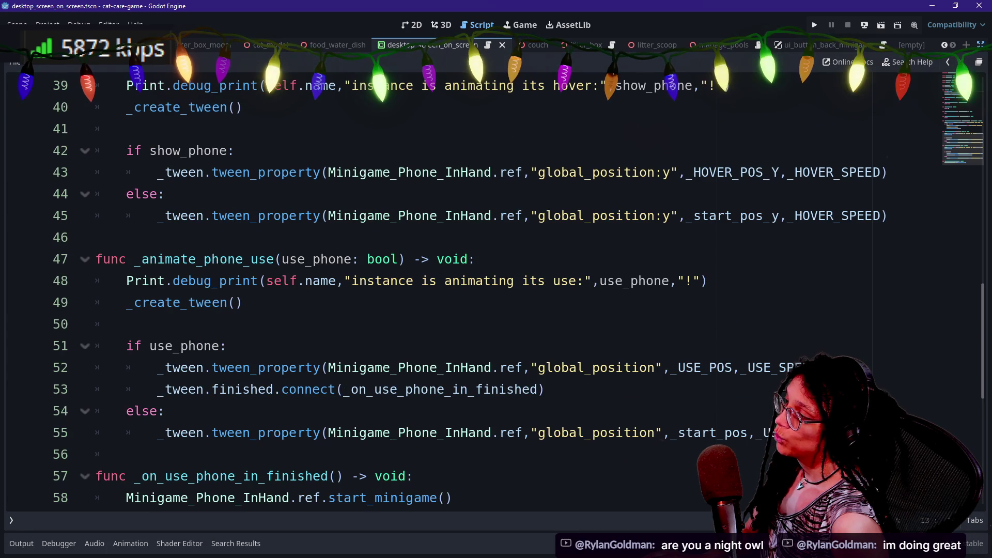
{"action": "left_click", "coordinate": [197, 259]}
{"action": "left_click_drag", "start_coordinate": [196, 259], "coordinate": [360, 259]}
{"action": "scroll", "coordinate": [465, 289], "scroll_direction": "up", "scroll_amount": 6}
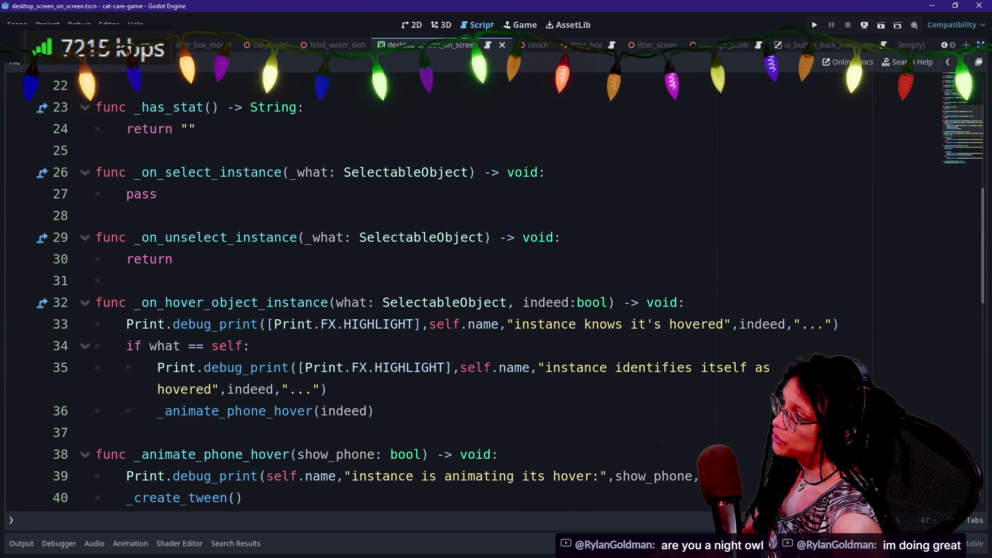
{"action": "scroll", "coordinate": [465, 289], "scroll_direction": "down", "scroll_amount": 2}
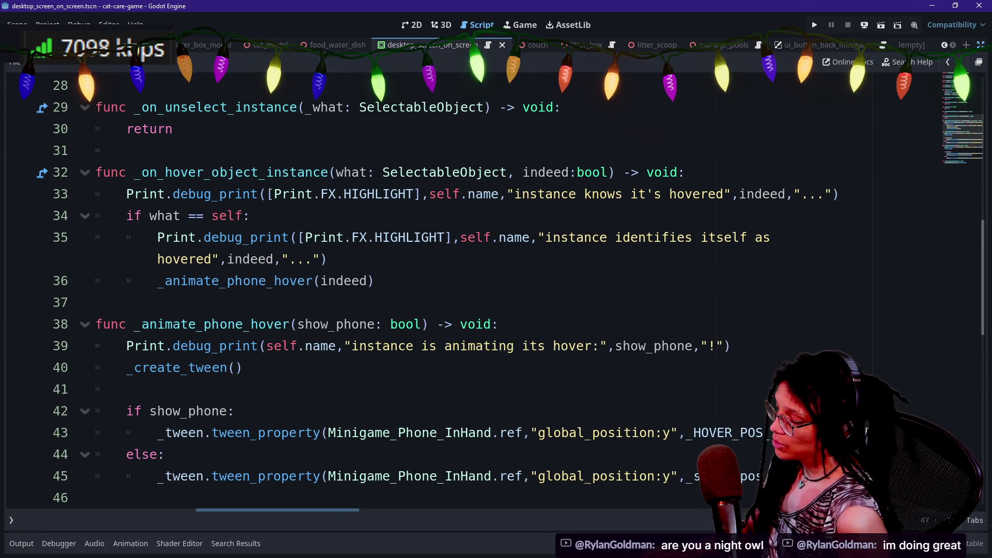
{"action": "scroll", "coordinate": [465, 290], "scroll_direction": "down", "scroll_amount": 3}
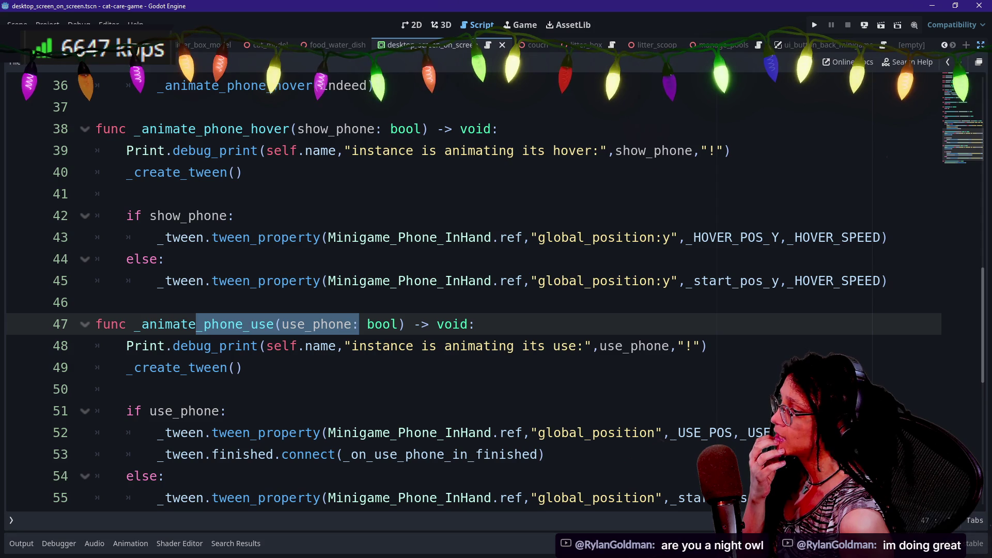
{"action": "scroll", "coordinate": [465, 289], "scroll_direction": "down", "scroll_amount": 4}
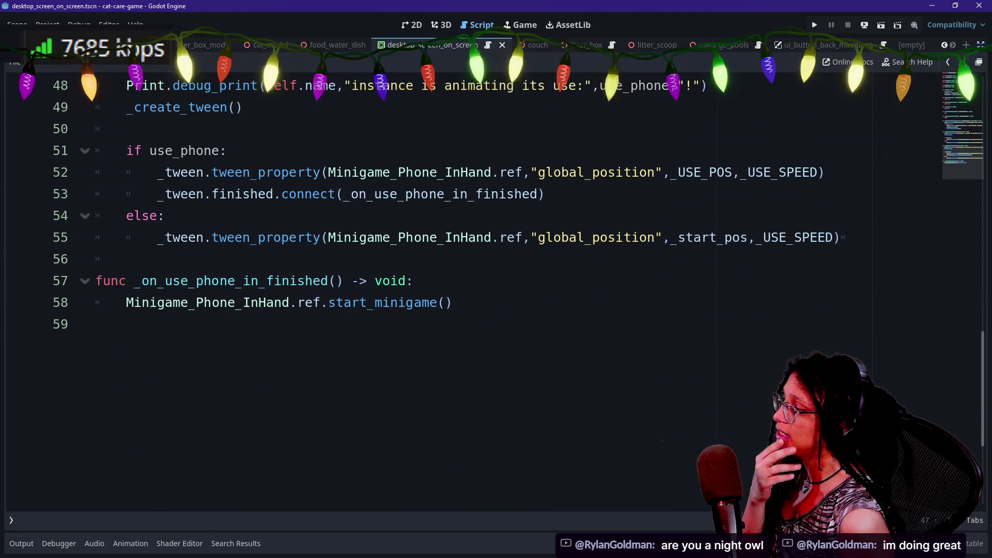
{"action": "left_click", "coordinate": [414, 281]}
- Add a Phone_ScreenOnScreen.ref.tween_screen_in() call inside the phone-in finished callback using autocomplete
{"action": "key", "text": "Return"}
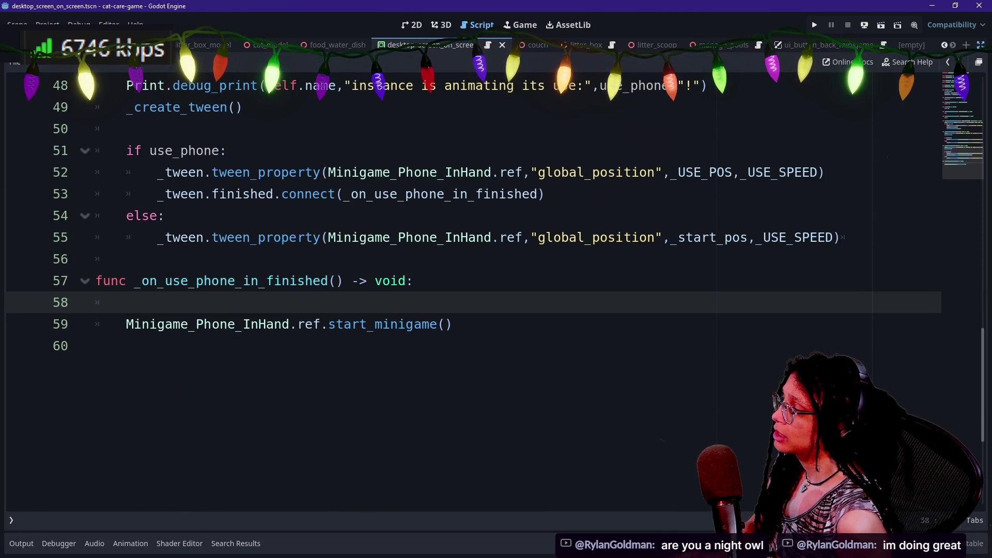
{"action": "type", "text": "Lýz"}
{"action": "key", "text": "BackSpace"}
{"action": "key", "text": "BackSpace"}
{"action": "key", "text": "BackSpace"}
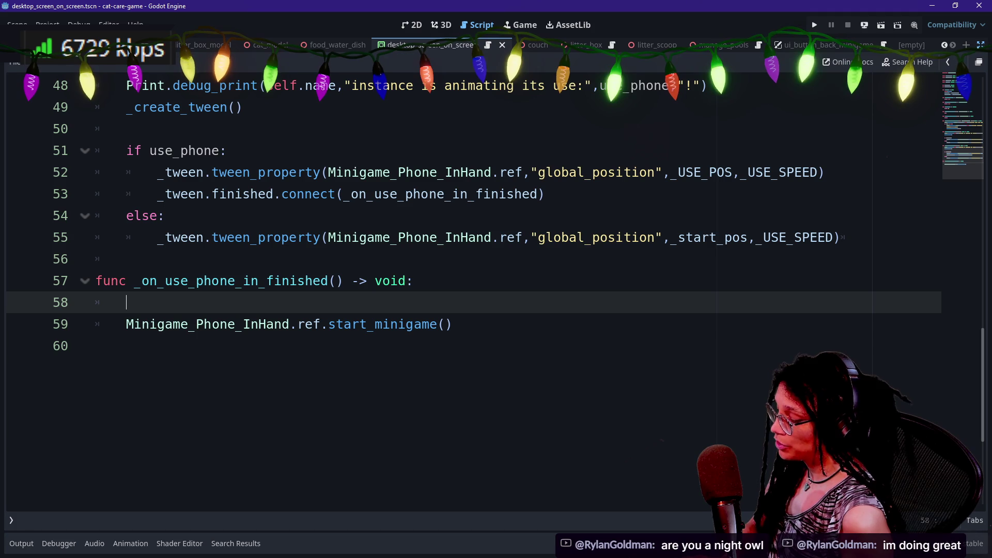
{"action": "type", "text": "S"}
{"action": "key", "text": "BackSpace"}
{"action": "type", "text": "Phone"}
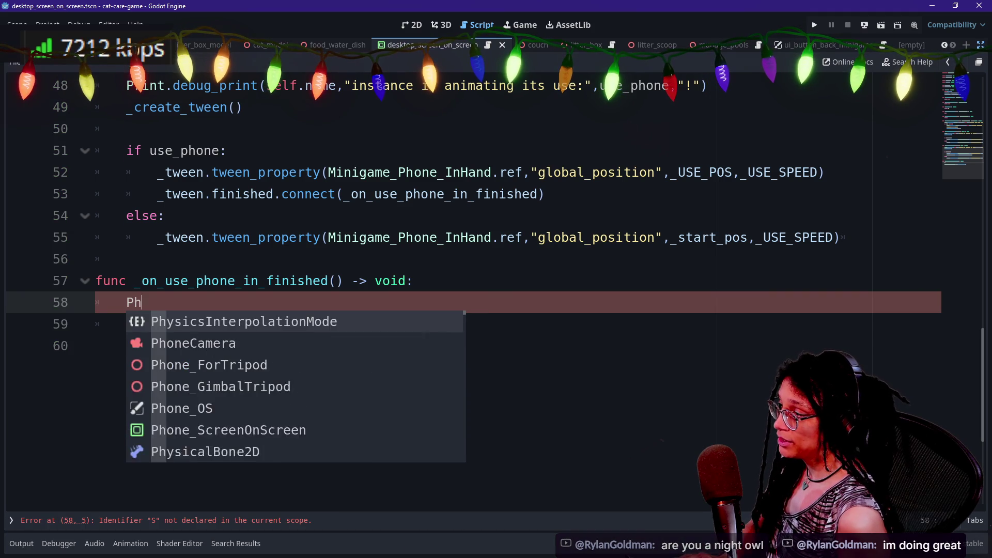
{"action": "key", "text": "Down"}
{"action": "key", "text": "Down"}
{"action": "key", "text": "Down"}
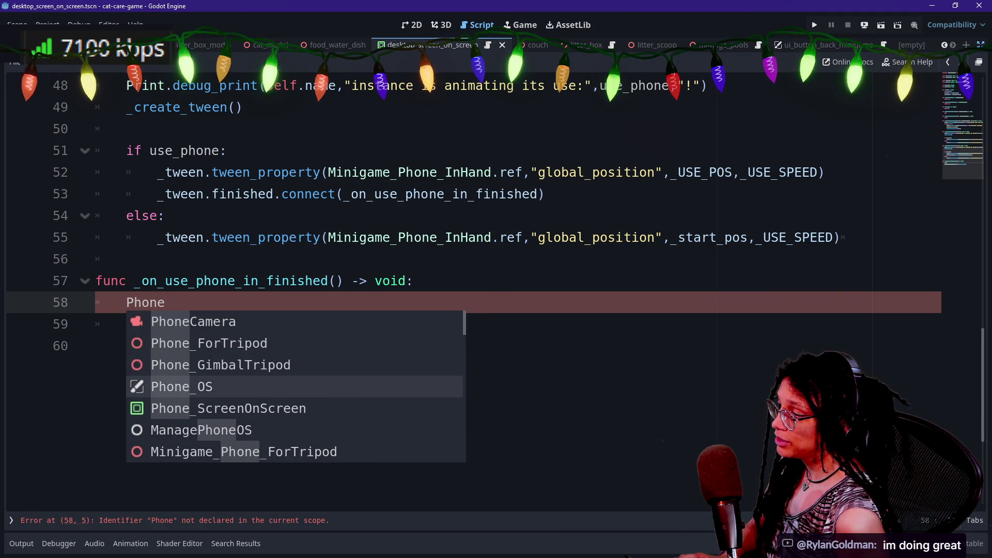
{"action": "type", "text": "_ScreenOnScreen.ref"}
{"action": "key", "text": "Return"}
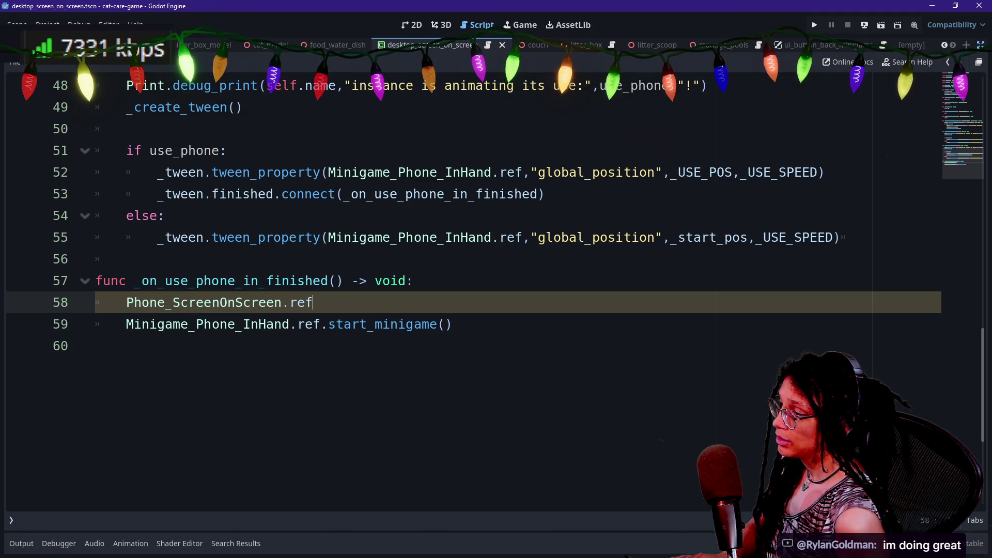
{"action": "type", "text": "."}
{"action": "key", "text": "Down"}
{"action": "key", "text": "Down"}
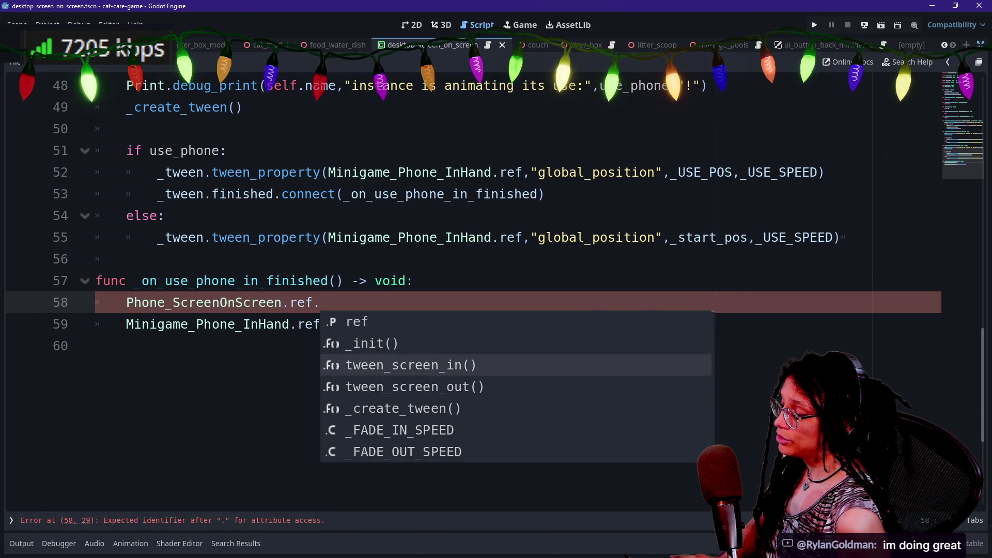
{"action": "key", "text": "Return"}
- Copy that call under else:, fix its indentation, and change it to tween_screen_out()
{"action": "key", "text": "shift+Up"}
{"action": "key", "text": "ctrl+c"}
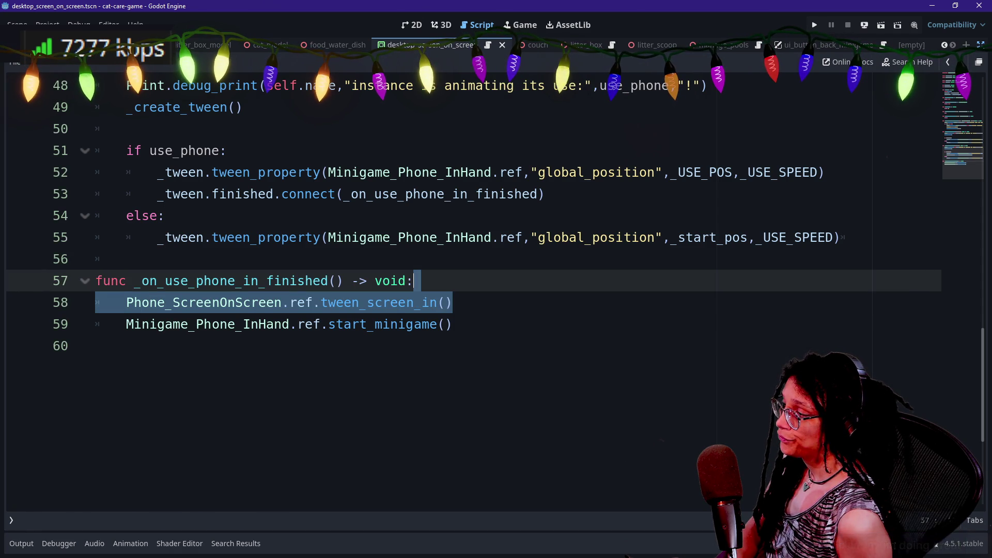
{"action": "left_click", "coordinate": [164, 216]}
{"action": "key", "text": "Return"}
{"action": "key", "text": "ctrl+v"}
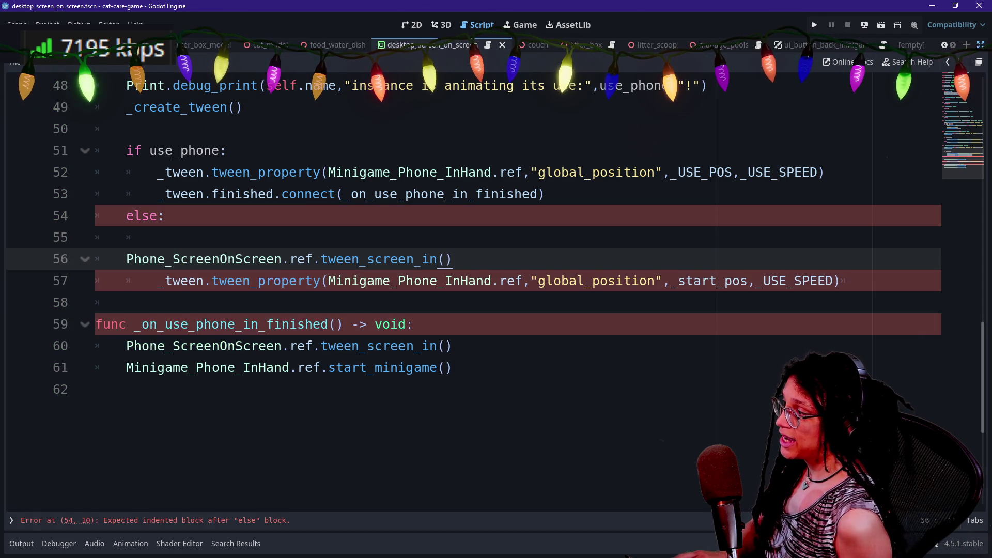
{"action": "key", "text": "Home"}
{"action": "key", "text": "BackSpace"}
{"action": "key", "text": "BackSpace"}
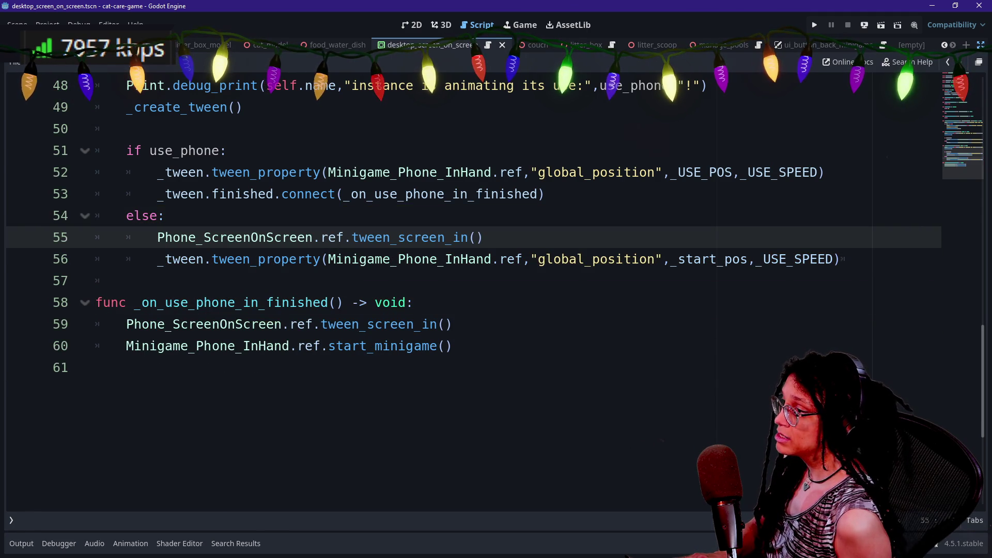
{"action": "type", "text": "out"}
{"action": "left_click", "coordinate": [438, 194]}
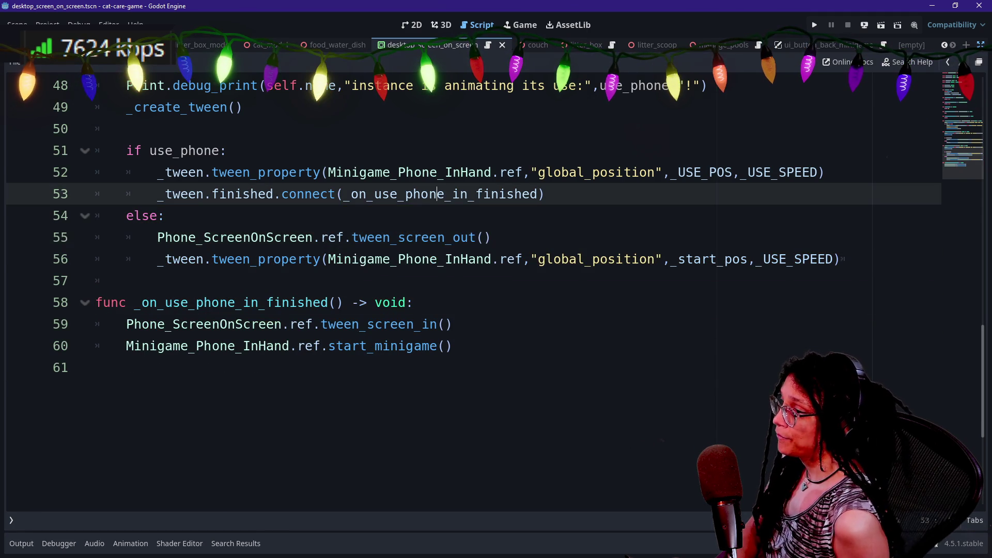
{"action": "scroll", "coordinate": [465, 258], "scroll_direction": "up", "scroll_amount": 1}
{"action": "left_click_drag", "start_coordinate": [180, 302], "coordinate": [492, 303]}
{"action": "left_click", "coordinate": [492, 302]}
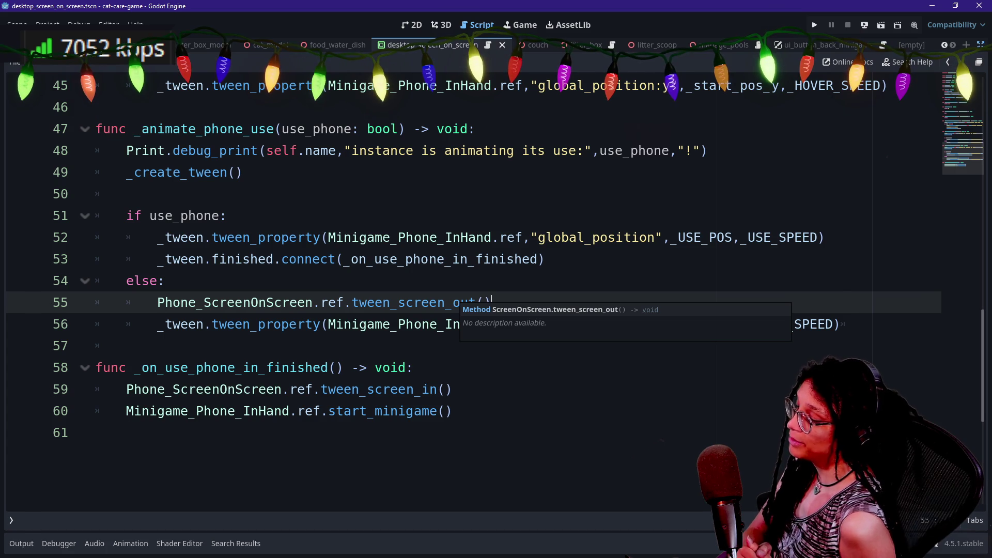
{"action": "left_click", "coordinate": [226, 215]}
{"action": "scroll", "coordinate": [465, 290], "scroll_direction": "up", "scroll_amount": 10}
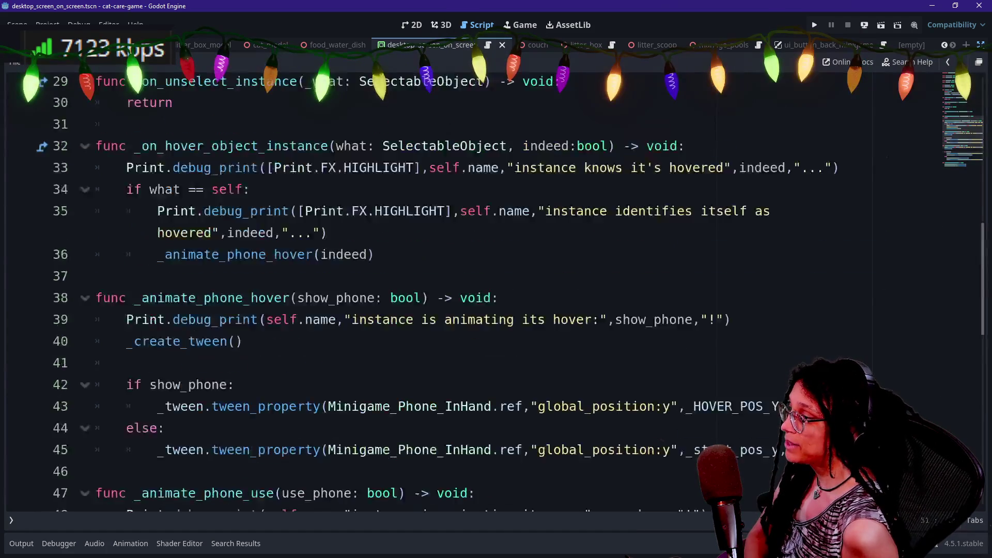
{"action": "scroll", "coordinate": [465, 289], "scroll_direction": "down", "scroll_amount": 13}
{"action": "scroll", "coordinate": [465, 289], "scroll_direction": "up", "scroll_amount": 1}
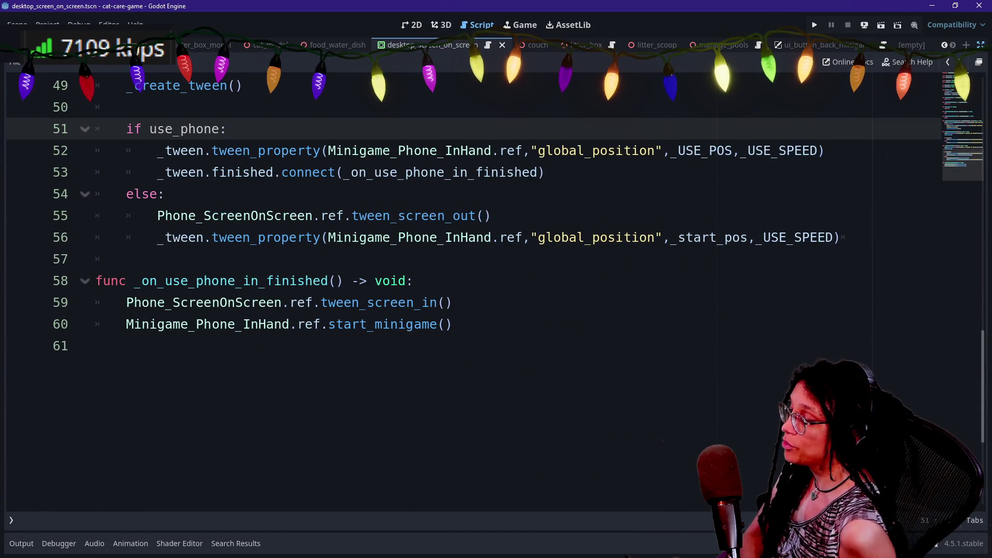
{"action": "left_click", "coordinate": [165, 194]}
{"action": "scroll", "coordinate": [465, 289], "scroll_direction": "up", "scroll_amount": 3}
{"action": "left_click", "coordinate": [243, 280]}
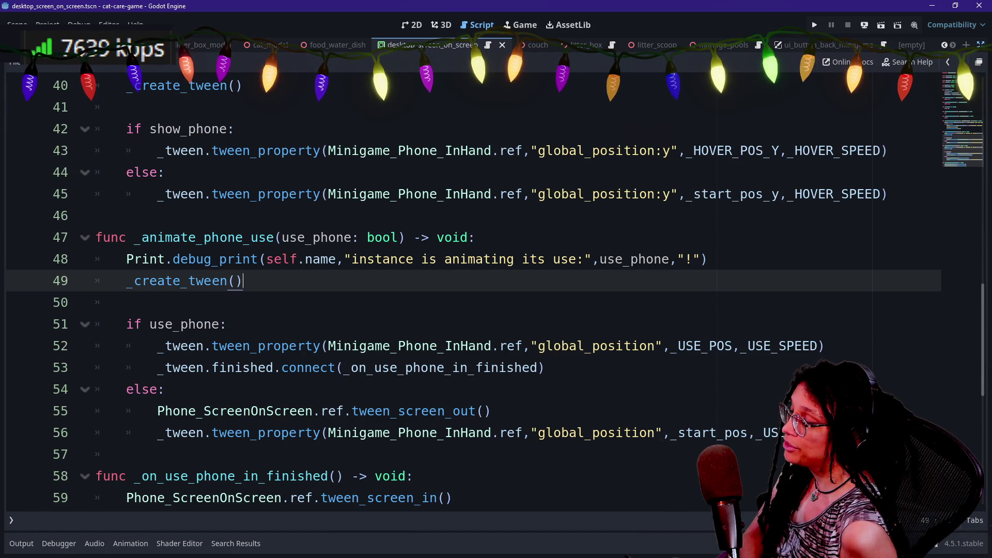
{"action": "left_click", "coordinate": [164, 172]}
{"action": "left_click", "coordinate": [96, 215]}
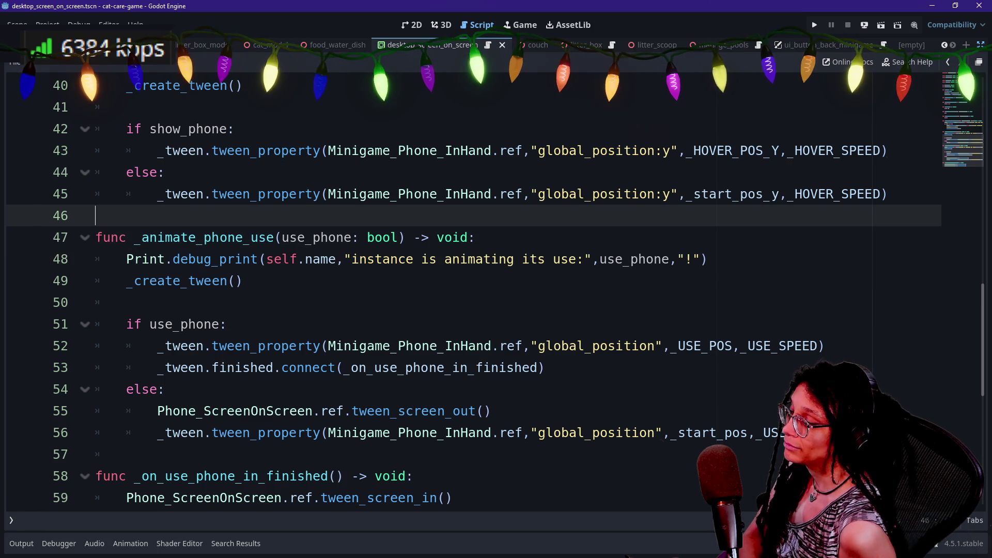
{"action": "scroll", "coordinate": [496, 289], "scroll_direction": "down", "scroll_amount": 1}
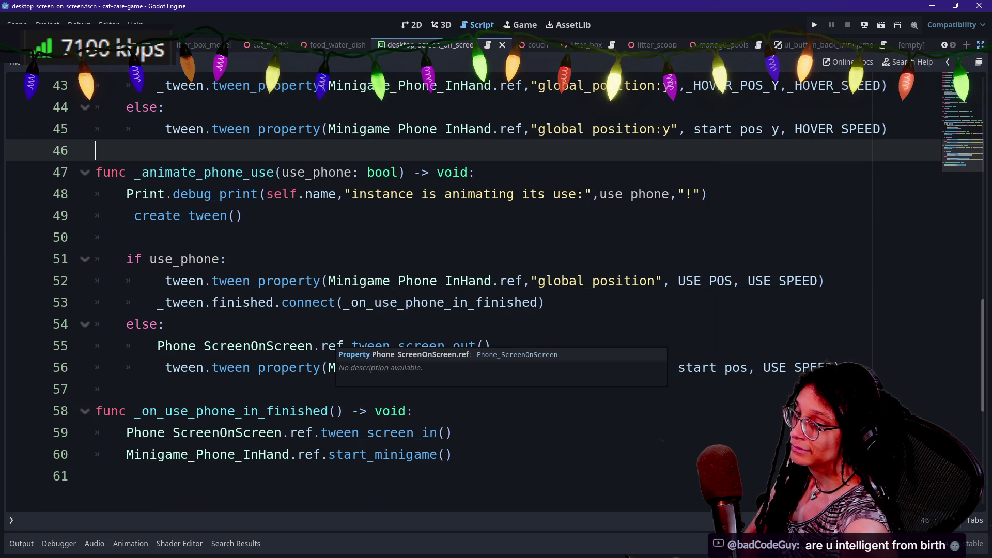
{"action": "double_click", "coordinate": [332, 346]}
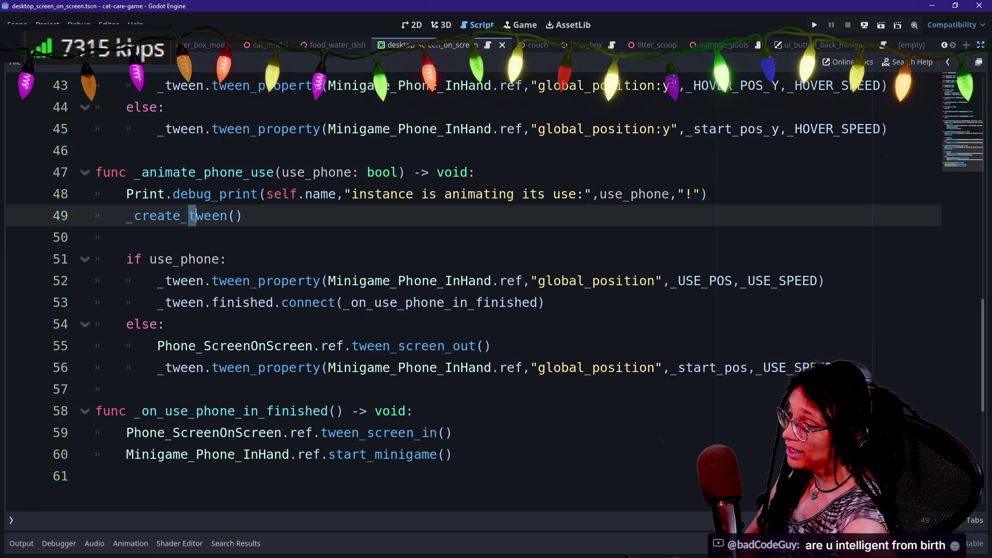
{"action": "left_click_drag", "start_coordinate": [126, 390], "coordinate": [306, 281]}
{"action": "left_click", "coordinate": [243, 193]}
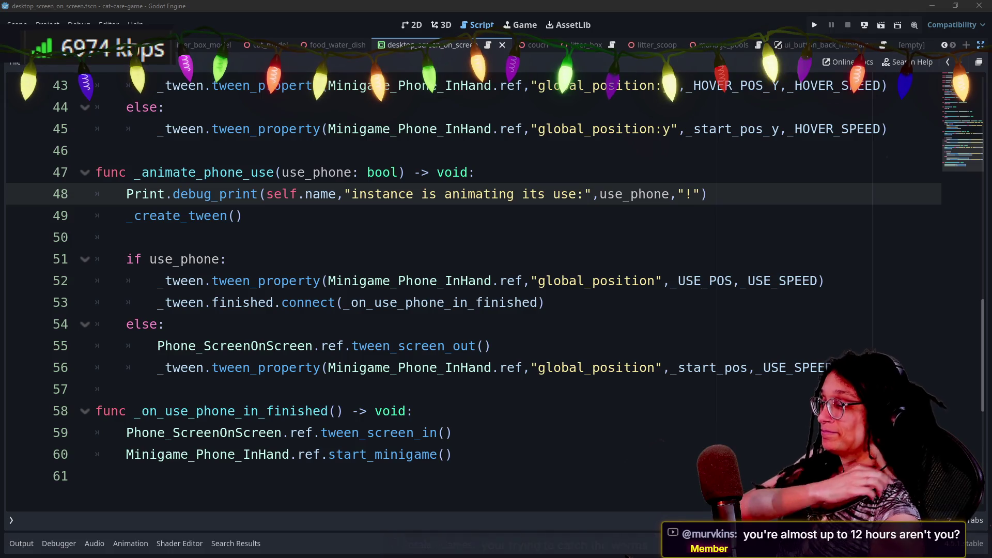
{"action": "left_click", "coordinate": [164, 324]}
{"action": "scroll", "coordinate": [465, 289], "scroll_direction": "up", "scroll_amount": 3}
{"action": "left_click", "coordinate": [126, 302]}
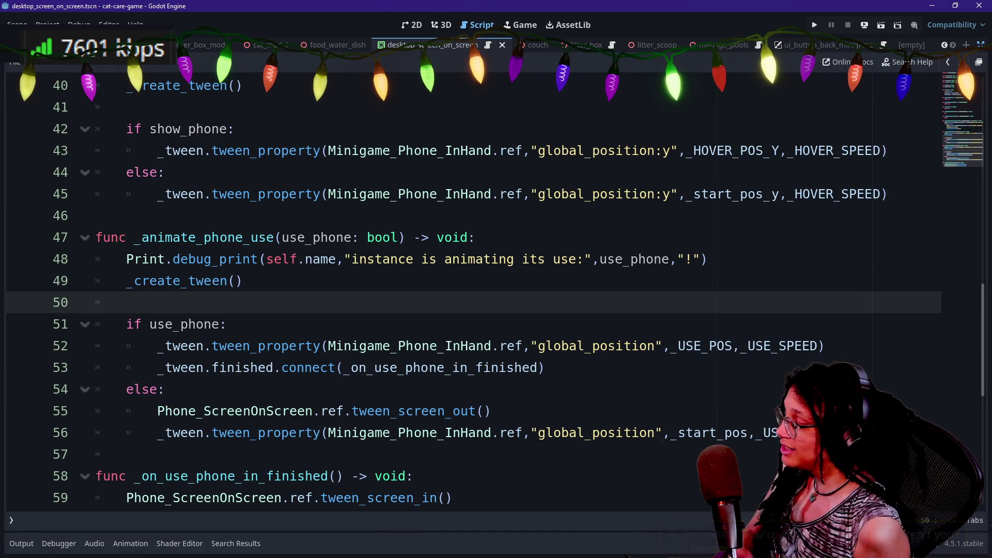
{"action": "scroll", "coordinate": [465, 289], "scroll_direction": "up", "scroll_amount": 2}
{"action": "scroll", "coordinate": [465, 289], "scroll_direction": "up", "scroll_amount": 1}
{"action": "scroll", "coordinate": [465, 289], "scroll_direction": "down", "scroll_amount": 3}
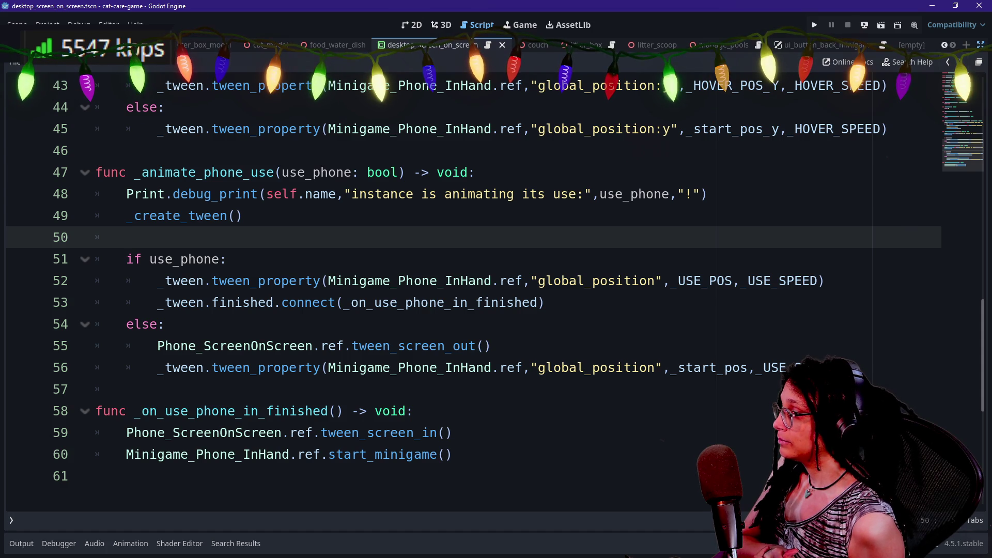
{"action": "mouse_move", "coordinate": [165, 324]}
{"action": "left_mouse_down"}
{"action": "mouse_move", "coordinate": [366, 368]}
{"action": "mouse_move", "coordinate": [470, 368]}
{"action": "left_mouse_up"}
{"action": "left_click", "coordinate": [469, 367]}
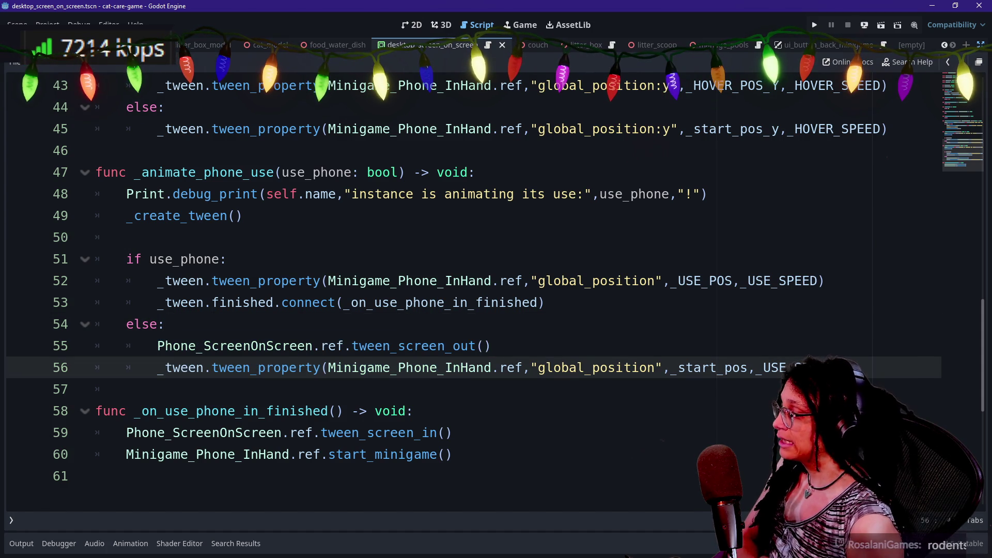
{"action": "mouse_move", "coordinate": [207, 346]}
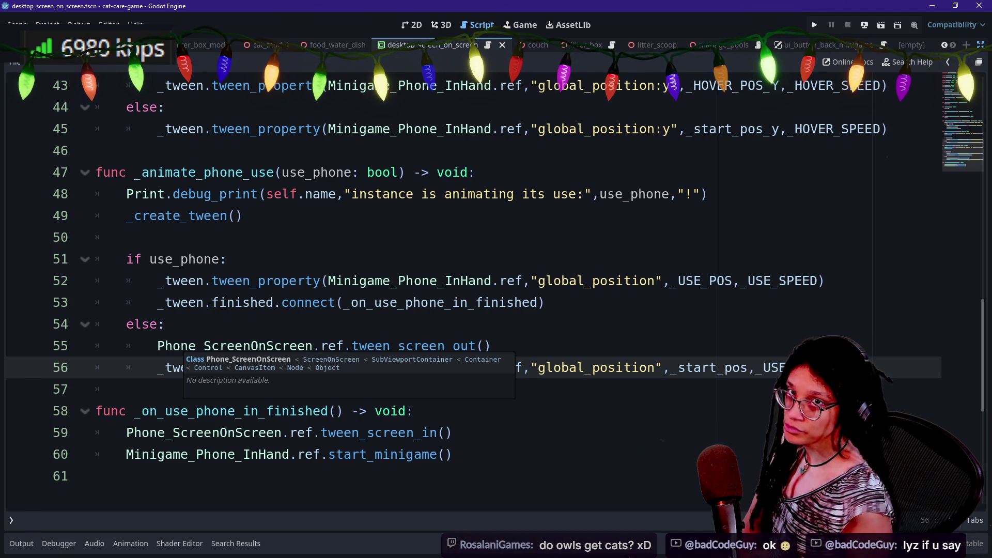
{"action": "key", "text": "Down"}
{"action": "key", "text": "Down"}
{"action": "key", "text": "Down"}
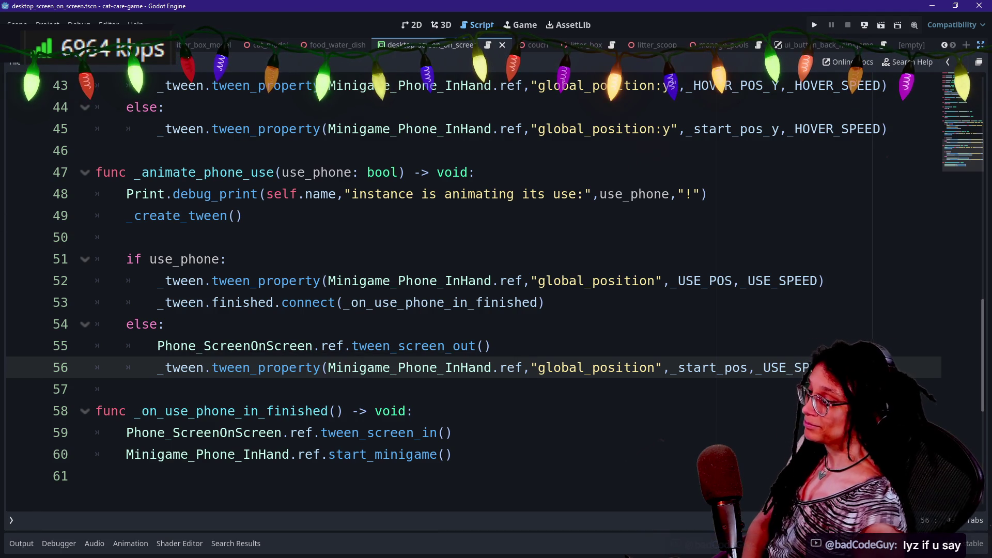
{"action": "key", "text": "Up"}
{"action": "key", "text": "Up"}
{"action": "key", "text": "Up"}
{"action": "key", "text": "Up"}
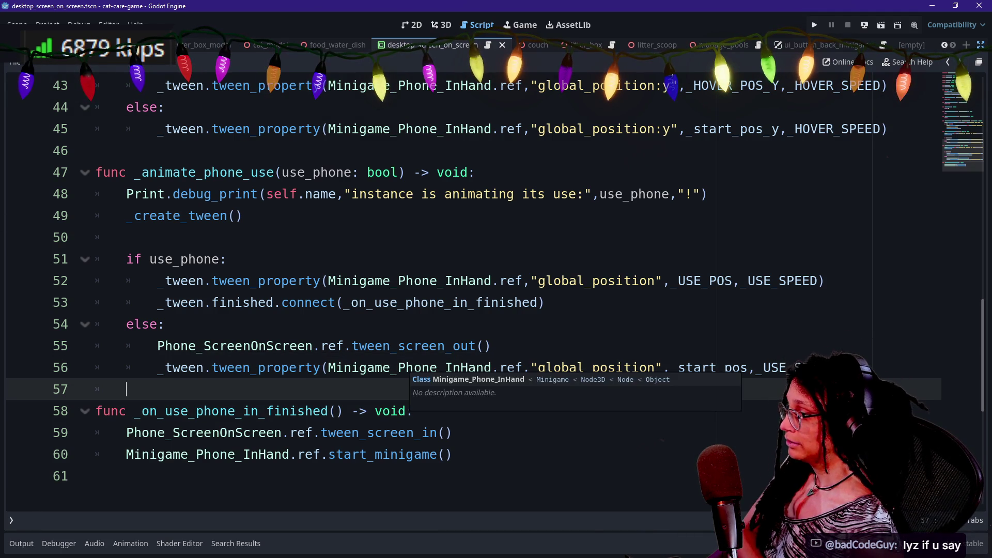
{"action": "left_click", "coordinate": [228, 259]}
{"action": "key", "text": "Down"}
{"action": "key", "text": "Up"}
{"action": "key", "text": "Up"}
{"action": "key", "text": "Up"}
{"action": "key", "text": "Down"}
{"action": "key", "text": "Down"}
{"action": "key", "text": "Down"}
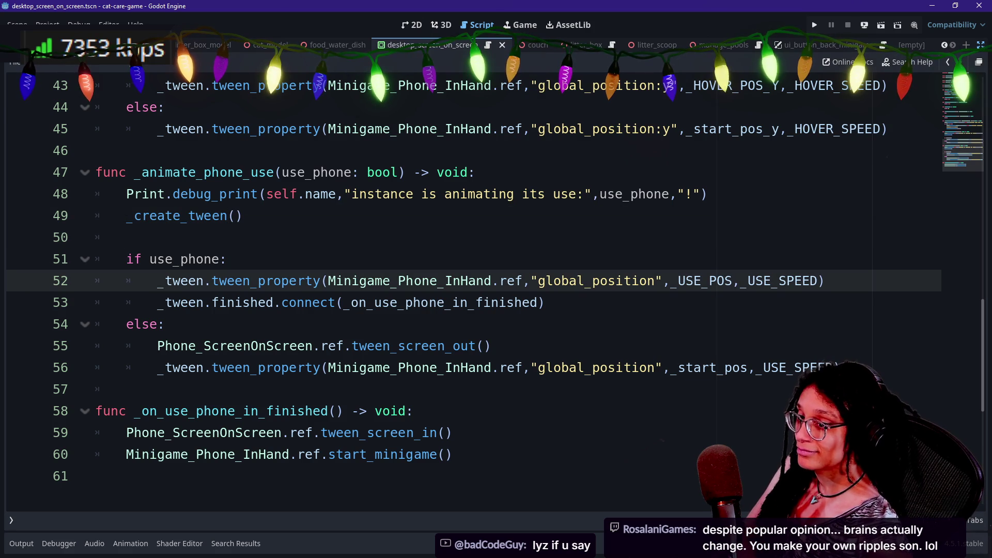
{"action": "key", "text": "Down"}
{"action": "key", "text": "Down"}
{"action": "key", "text": "Down"}
{"action": "key", "text": "Down"}
{"action": "key", "text": "Down"}
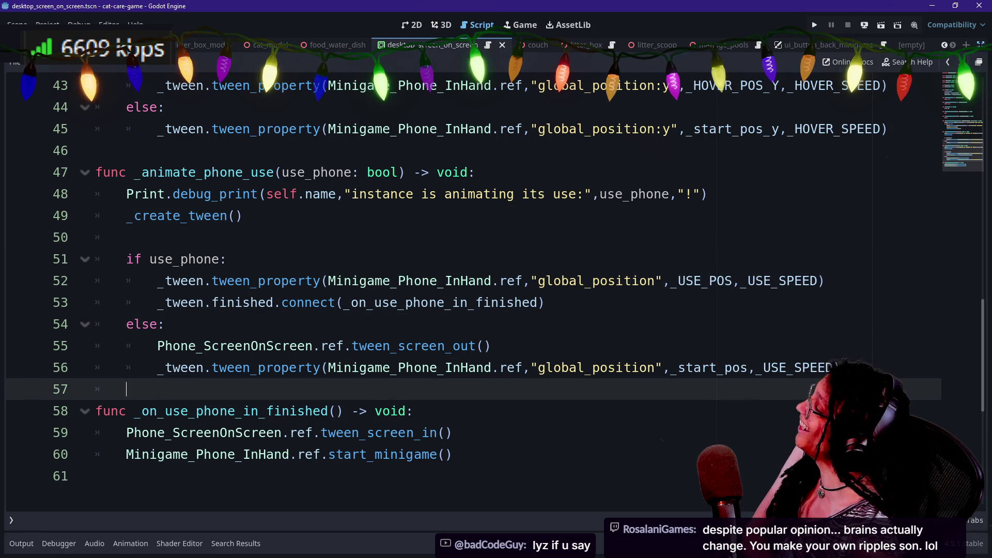
{"action": "key", "text": "Up"}
{"action": "key", "text": "Down"}
{"action": "key", "text": "Up"}
{"action": "key", "text": "Up"}
{"action": "key", "text": "Up"}
{"action": "key", "text": "Up"}
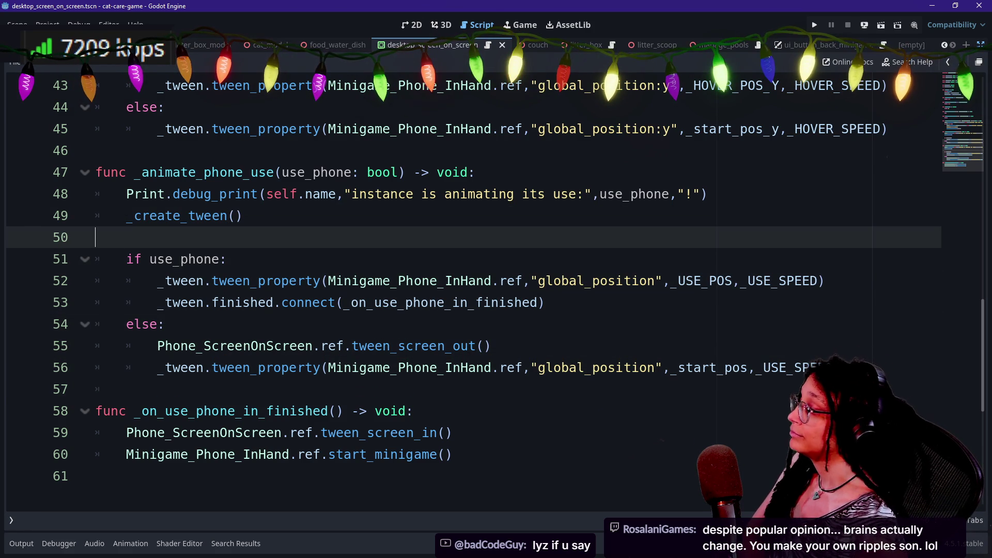
{"action": "key", "text": "Down"}
{"action": "key", "text": "Down"}
{"action": "key", "text": "Down"}
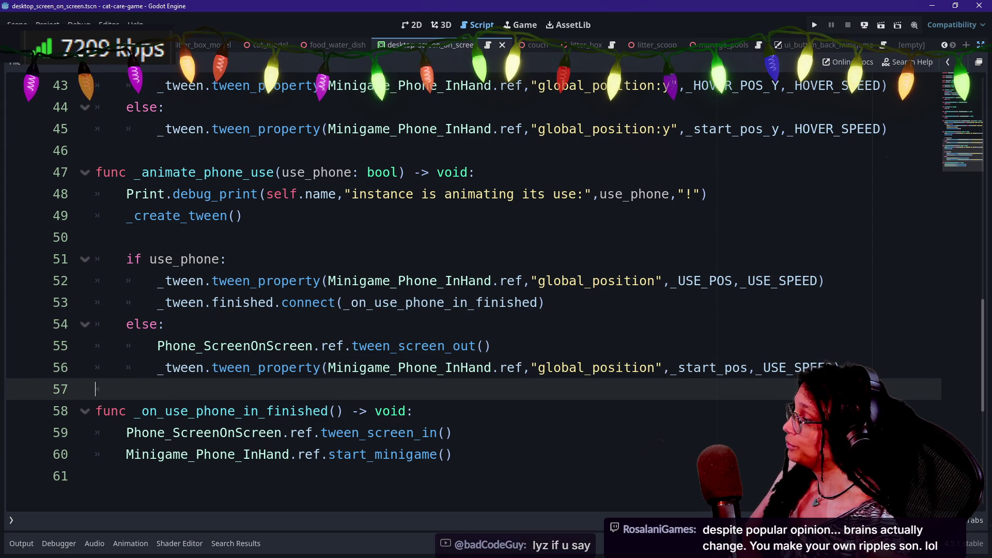
{"action": "key", "text": "BackSpace"}
{"action": "key", "text": "Up"}
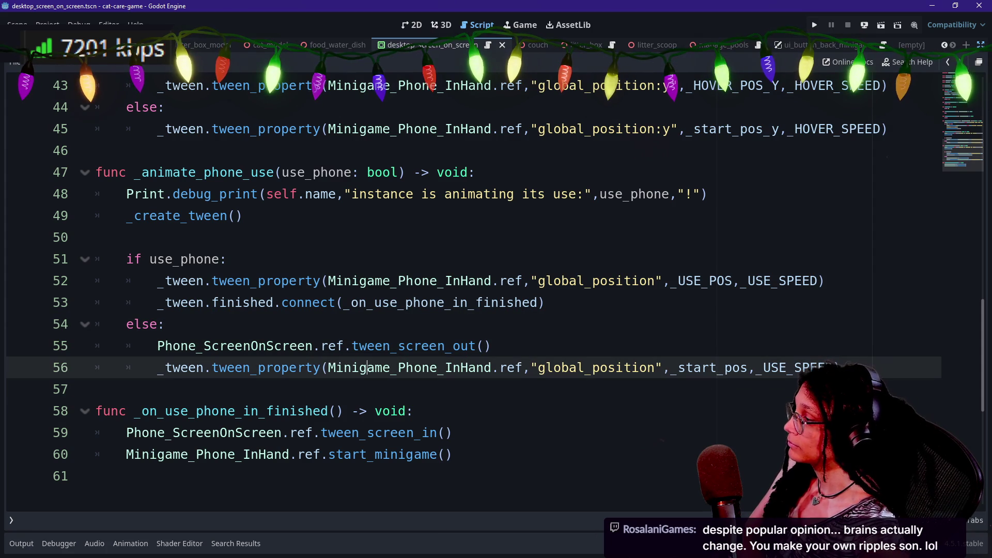
{"action": "scroll", "coordinate": [495, 288], "scroll_direction": "up", "scroll_amount": 2}
{"action": "key", "text": "Up"}
{"action": "key", "text": "Up"}
{"action": "key", "text": "Up"}
{"action": "key", "text": "Down"}
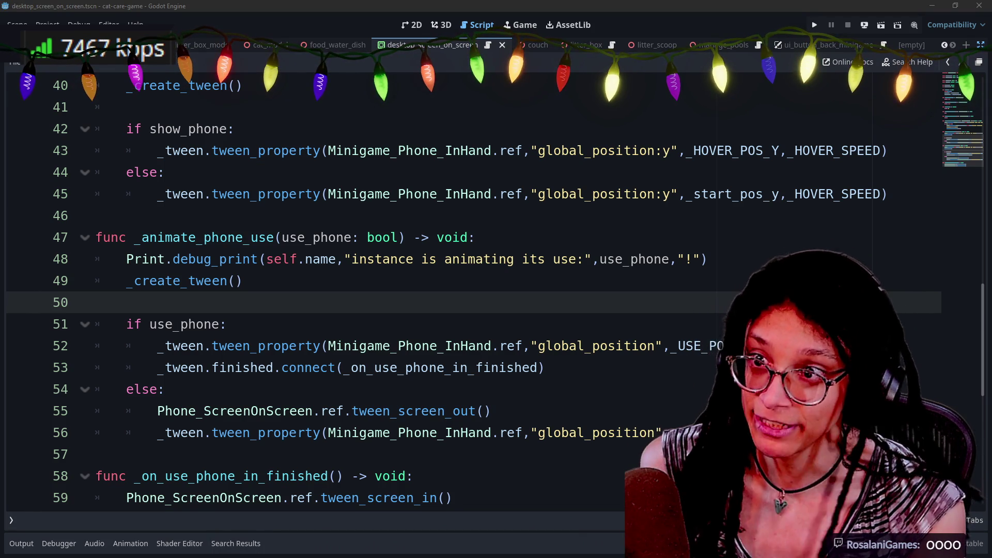
{"action": "key", "text": "alt+Tab"}
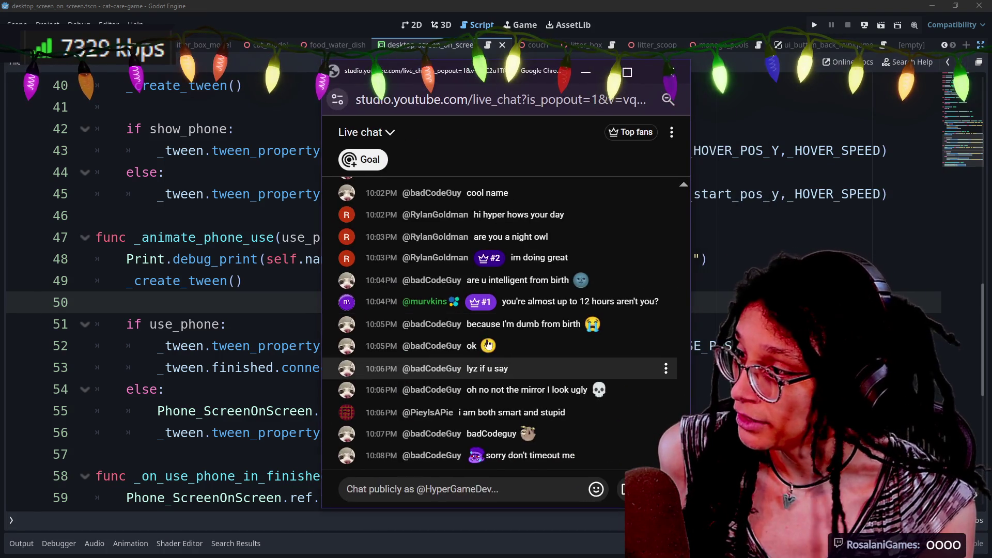
- Reload the chat popout to Top chat and open moderation options on the viewer's 'sorry don't timeout me' message
{"action": "left_click", "coordinate": [665, 280]}
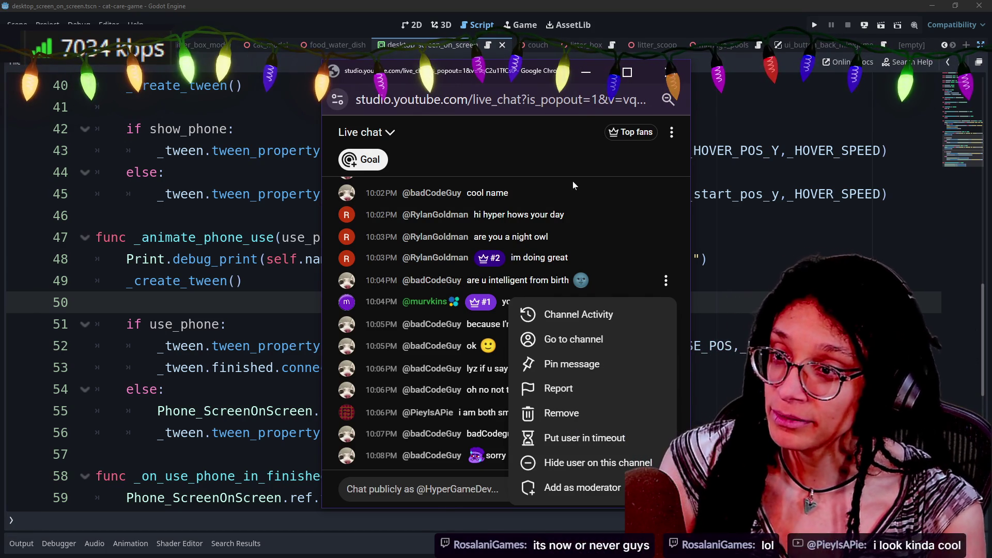
{"action": "left_click", "coordinate": [587, 141]}
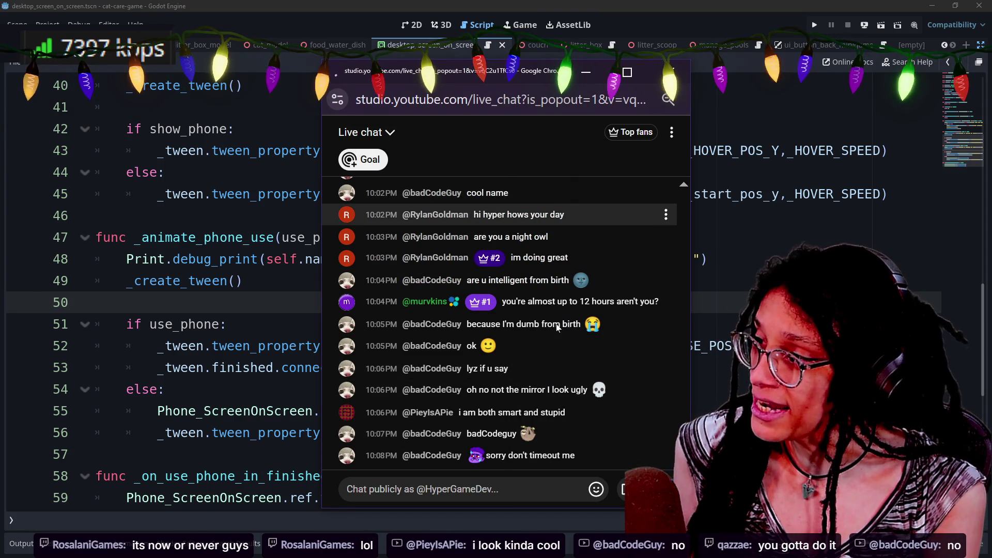
{"action": "key", "text": "F5"}
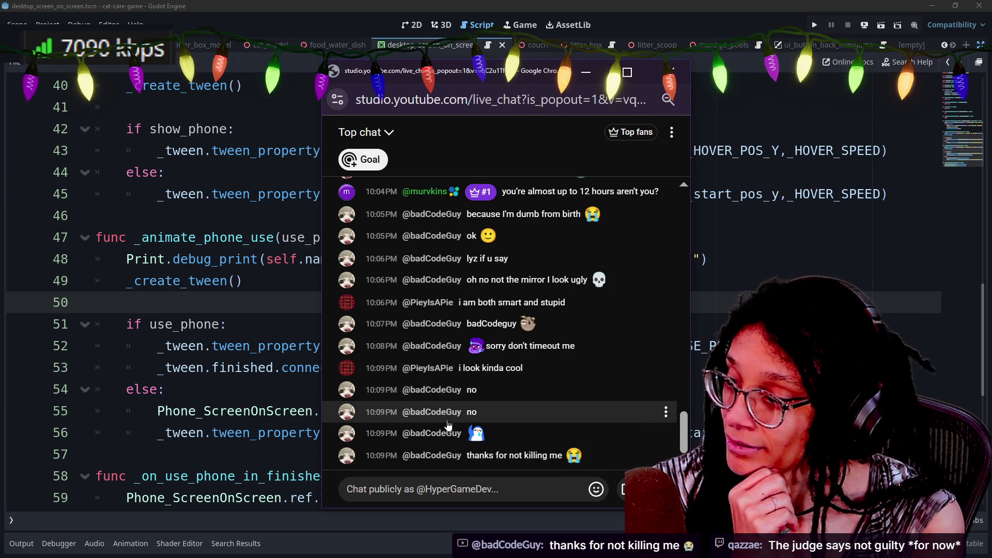
{"action": "right_click", "coordinate": [439, 340]}
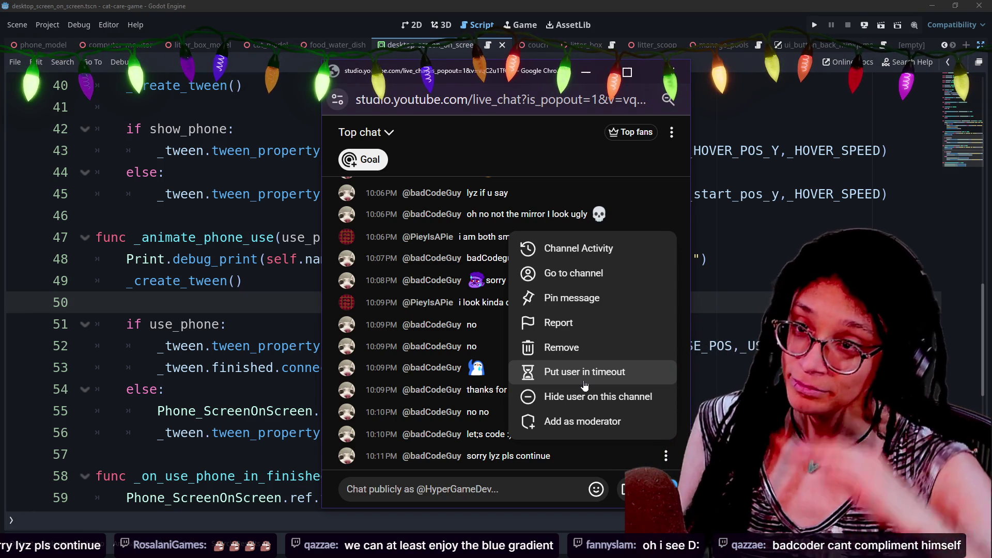
- Put the viewer in a 1-minute timeout, dismiss another message's menu, and drag the chat window aside
{"action": "left_click", "coordinate": [584, 385]}
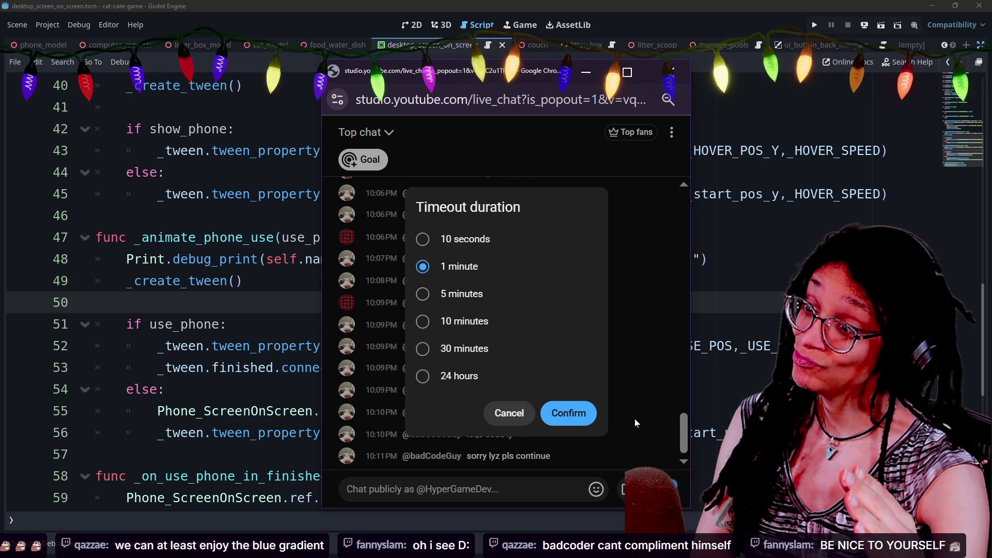
{"action": "left_click", "coordinate": [570, 413]}
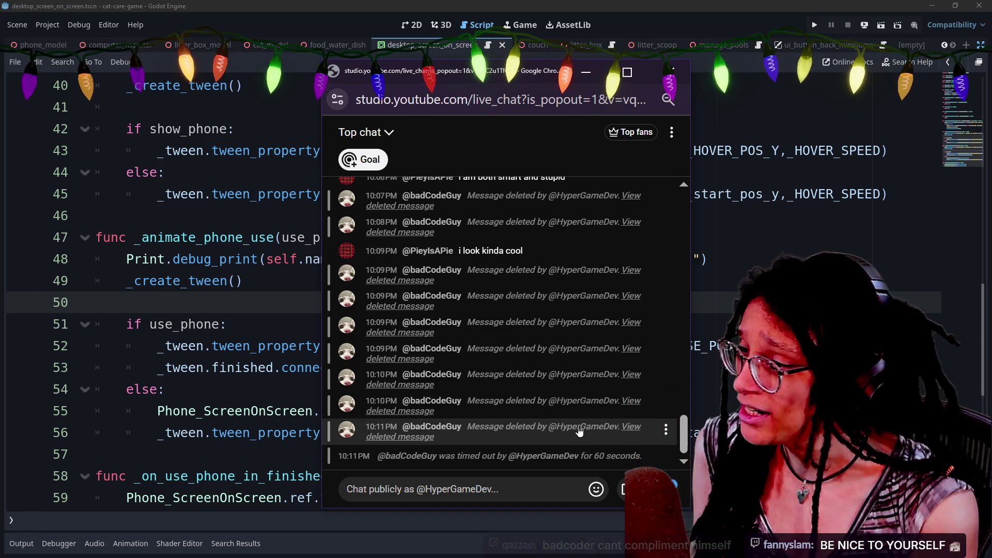
{"action": "left_click", "coordinate": [666, 299]}
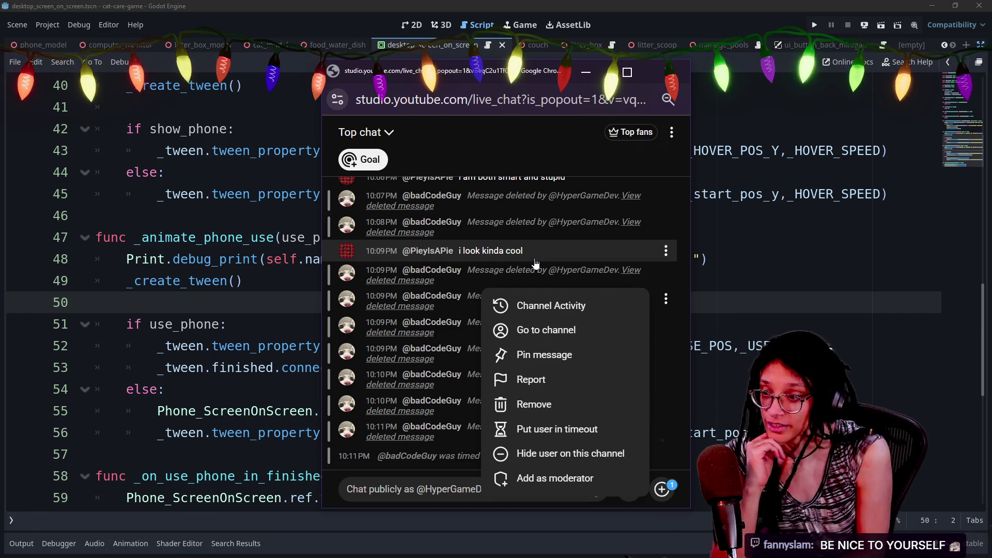
{"action": "left_click", "coordinate": [477, 134]}
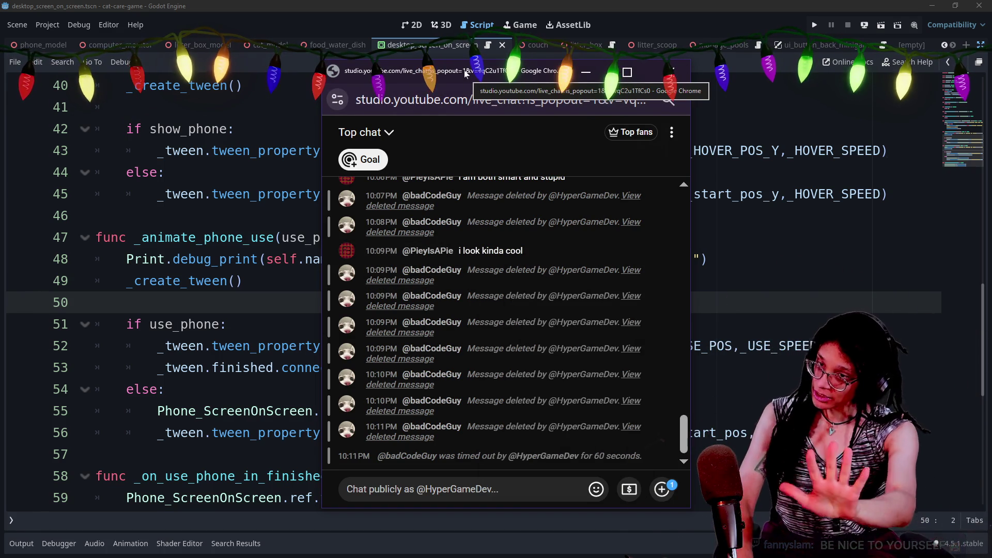
{"action": "left_click_drag", "start_coordinate": [396, 72], "coordinate": [0, 73]}
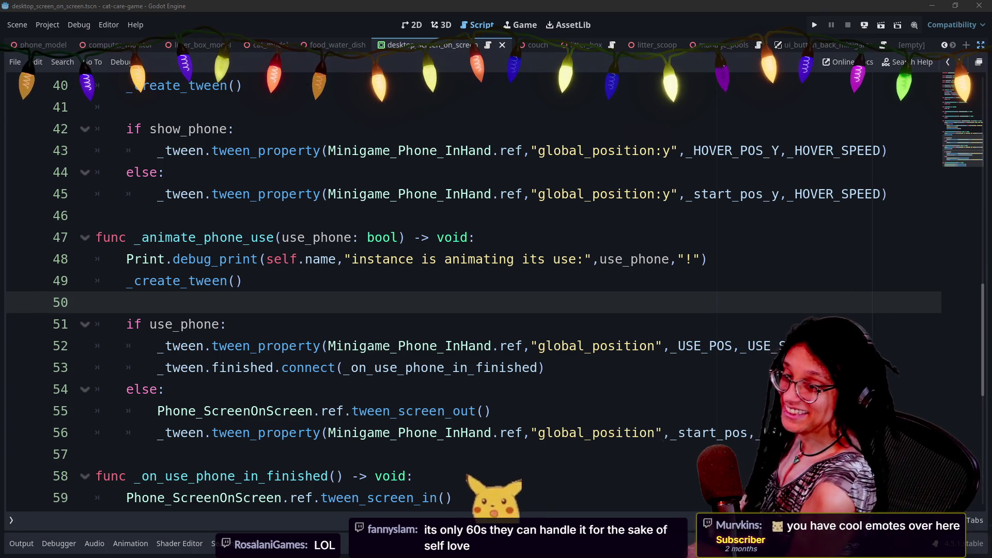
- Review the _animate_phone_use tween code on lines 49–54
{"action": "left_click", "coordinate": [310, 411]}
{"action": "left_click", "coordinate": [145, 390]}
{"action": "left_click", "coordinate": [310, 345]}
{"action": "mouse_move", "coordinate": [692, 345]}
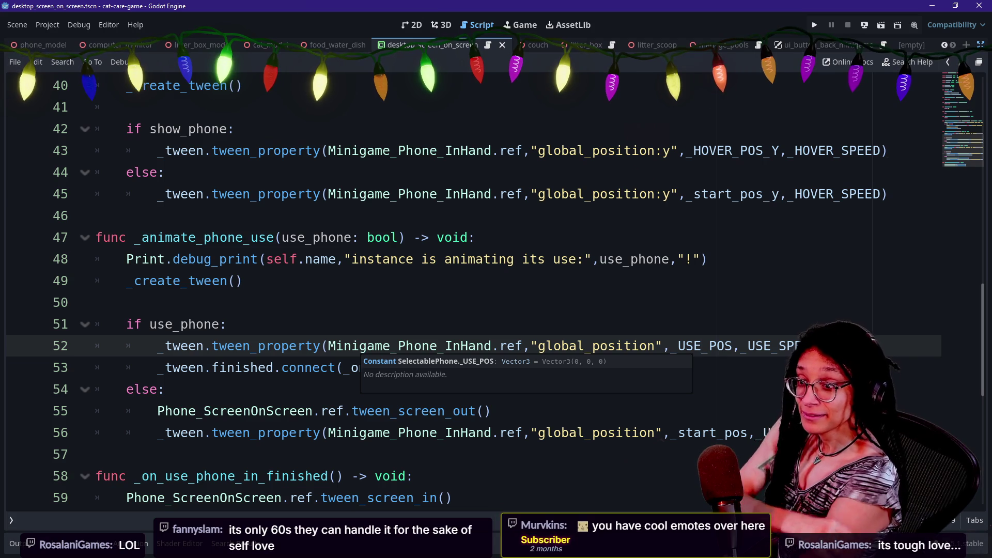
{"action": "left_click", "coordinate": [165, 172]}
{"action": "left_click", "coordinate": [243, 280]}
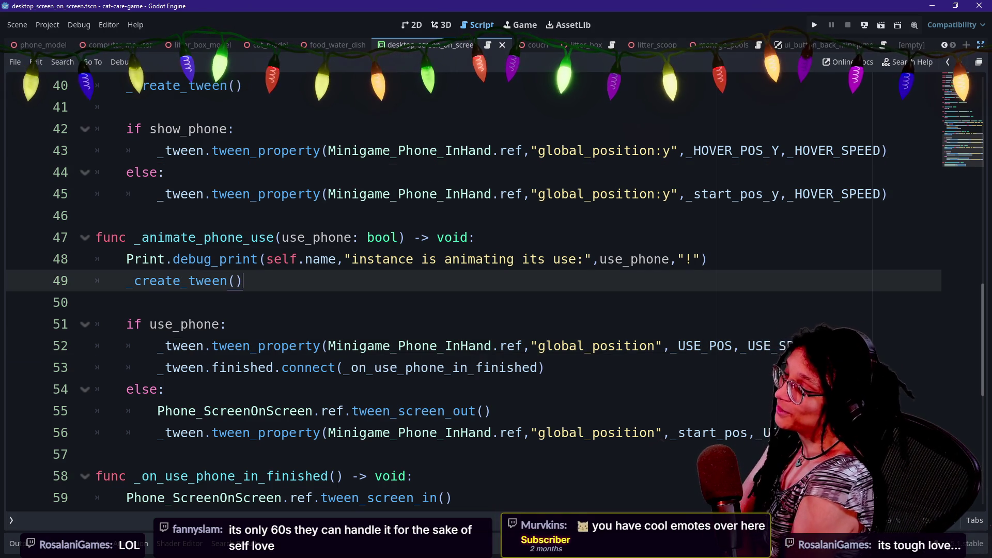
{"action": "left_click", "coordinate": [544, 368]}
{"action": "left_click", "coordinate": [620, 346]}
{"action": "left_click", "coordinate": [106, 302]}
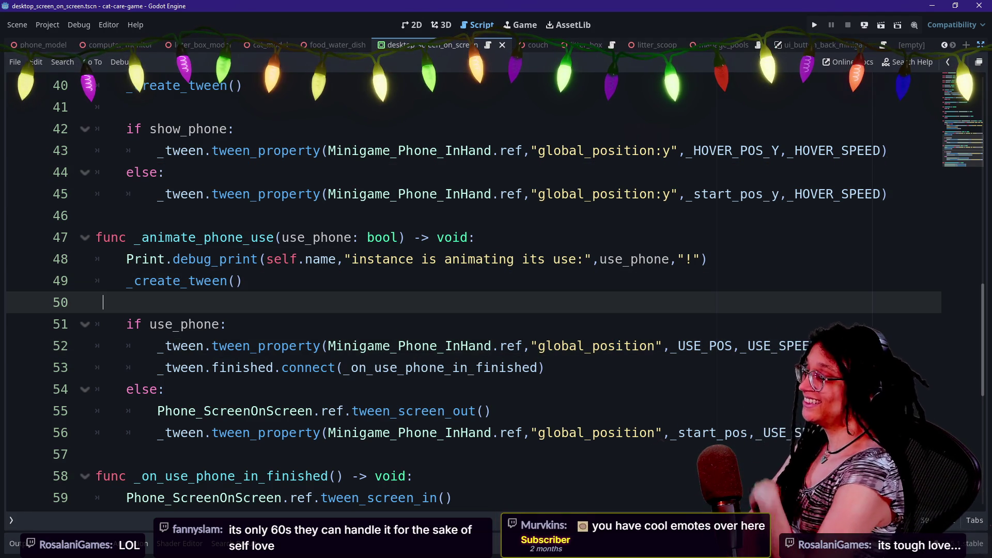
- Step through the else branch with tween_screen_out() and the finished handler, then run the game
{"action": "scroll", "coordinate": [465, 290], "scroll_direction": "down", "scroll_amount": 2}
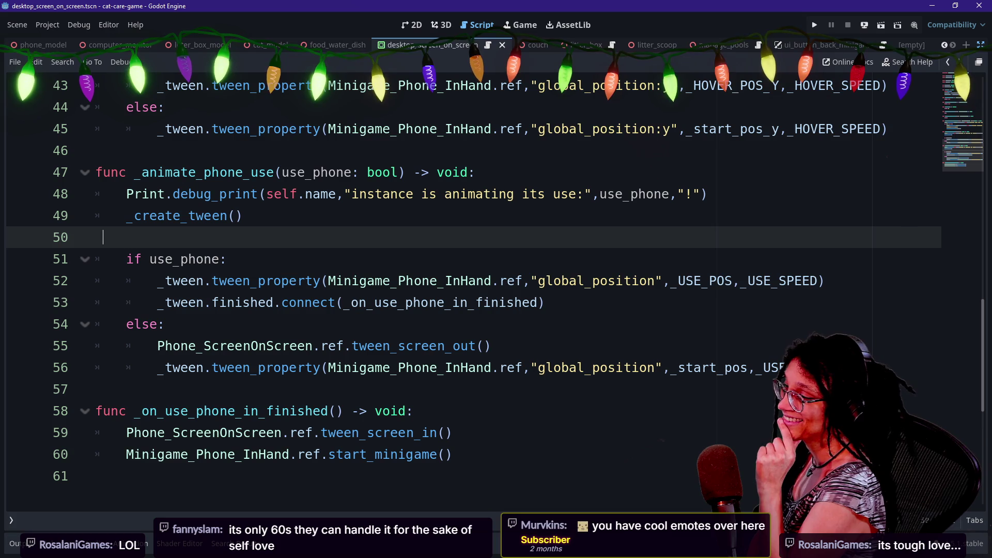
{"action": "left_click", "coordinate": [544, 302]}
{"action": "left_click", "coordinate": [490, 346]}
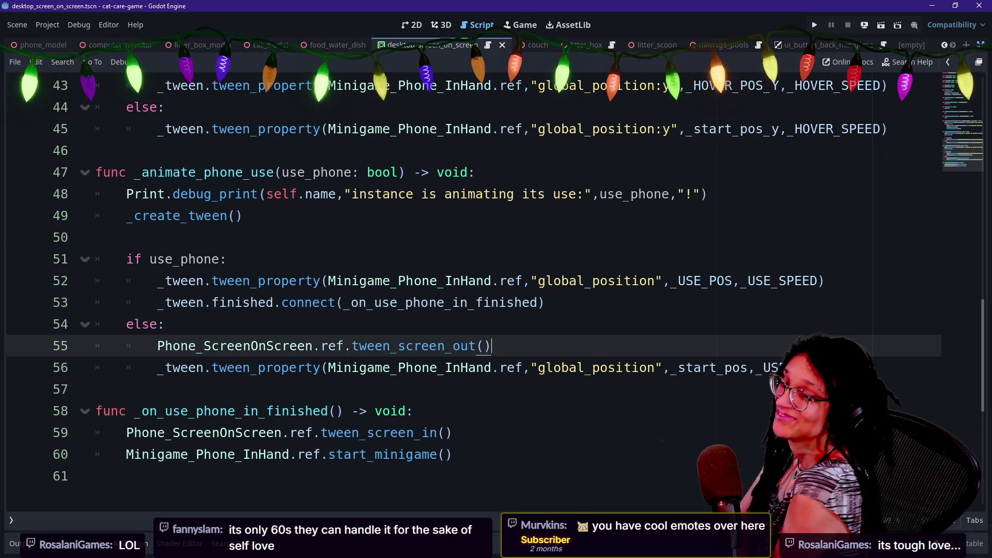
{"action": "left_click", "coordinate": [164, 324]}
{"action": "left_click", "coordinate": [157, 345]}
{"action": "key", "text": "Down"}
{"action": "key", "text": "Down"}
{"action": "key", "text": "Up"}
{"action": "key", "text": "Up"}
{"action": "key", "text": "Up"}
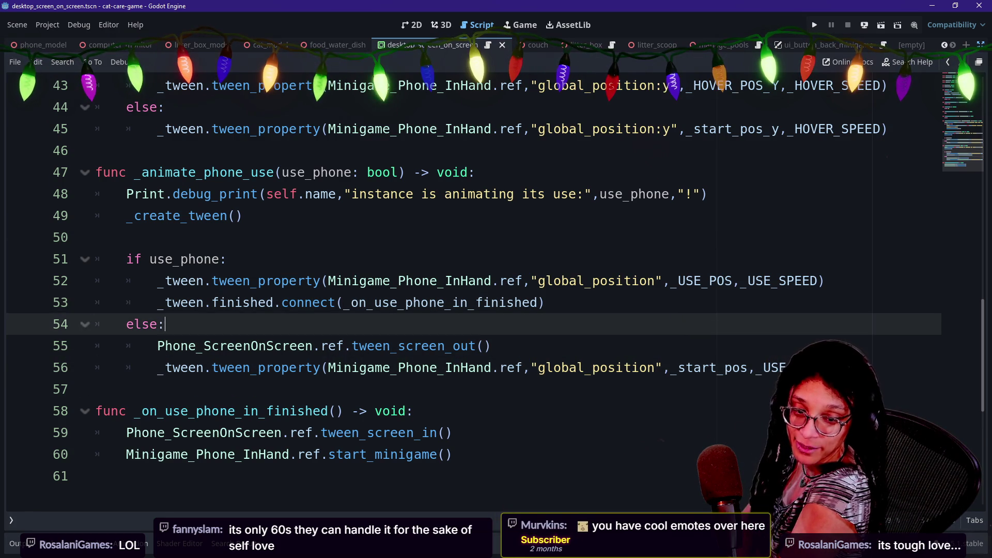
{"action": "key", "text": "Down"}
{"action": "key", "text": "Down"}
{"action": "key", "text": "Down"}
{"action": "key", "text": "Up"}
{"action": "key", "text": "Up"}
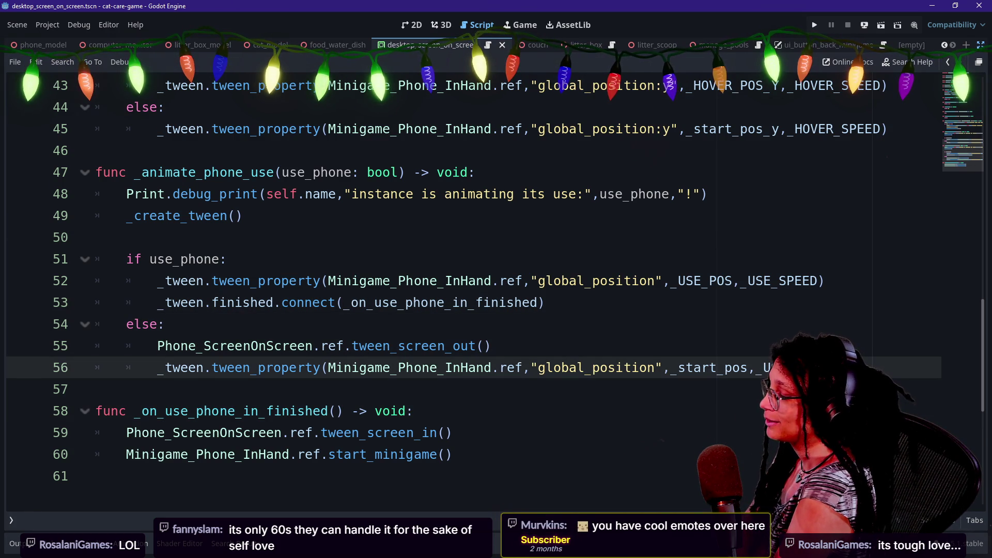
{"action": "key", "text": "Up"}
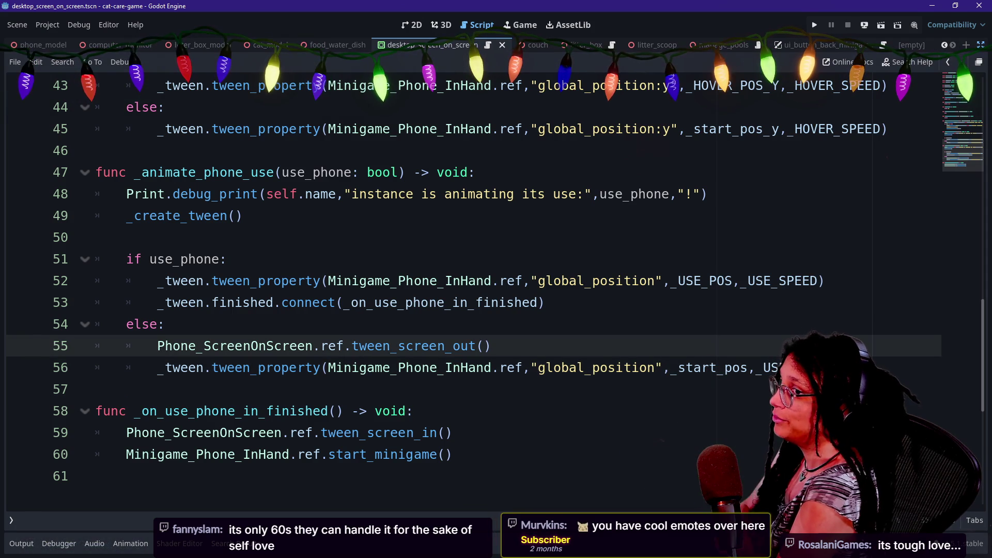
{"action": "key", "text": "Up"}
{"action": "key", "text": "Up"}
{"action": "key", "text": "Up"}
{"action": "key", "text": "Up"}
{"action": "key", "text": "Up"}
{"action": "key", "text": "Up"}
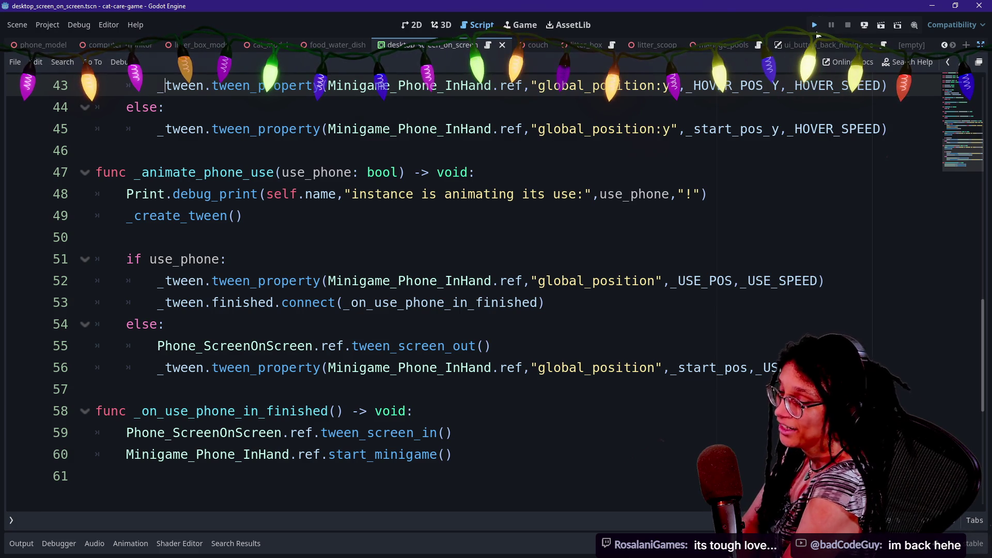
{"action": "left_click", "coordinate": [814, 25]}
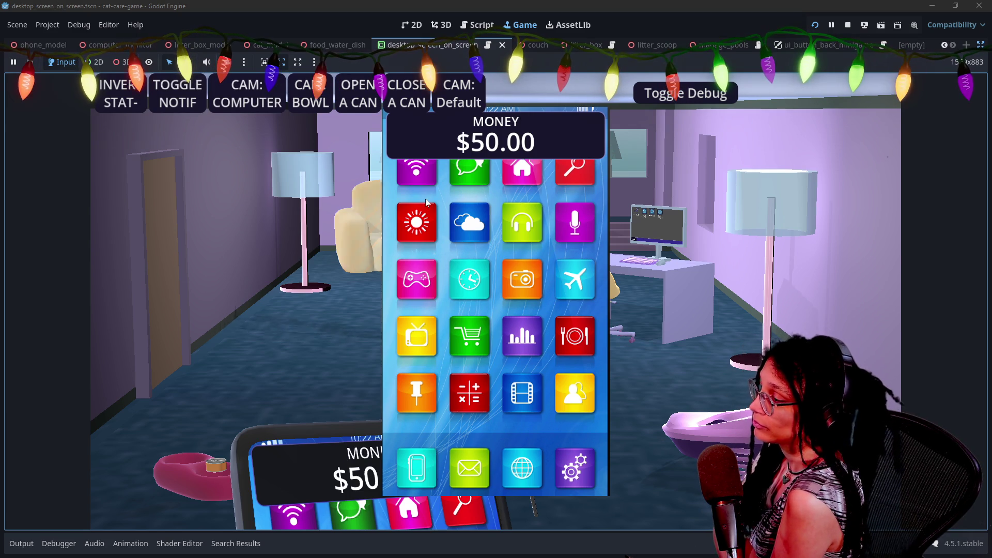
{"action": "left_click", "coordinate": [294, 439]}
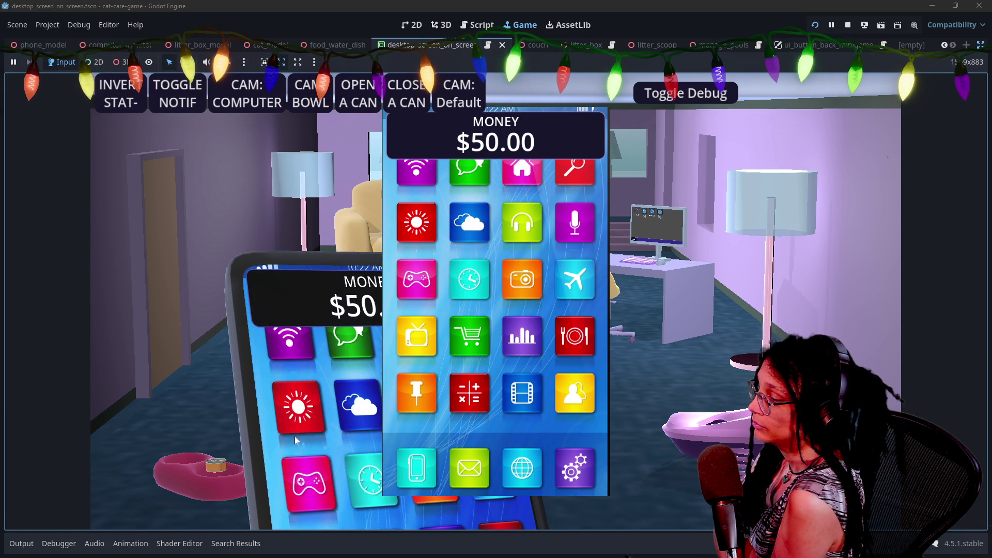
{"action": "left_click", "coordinate": [295, 431]}
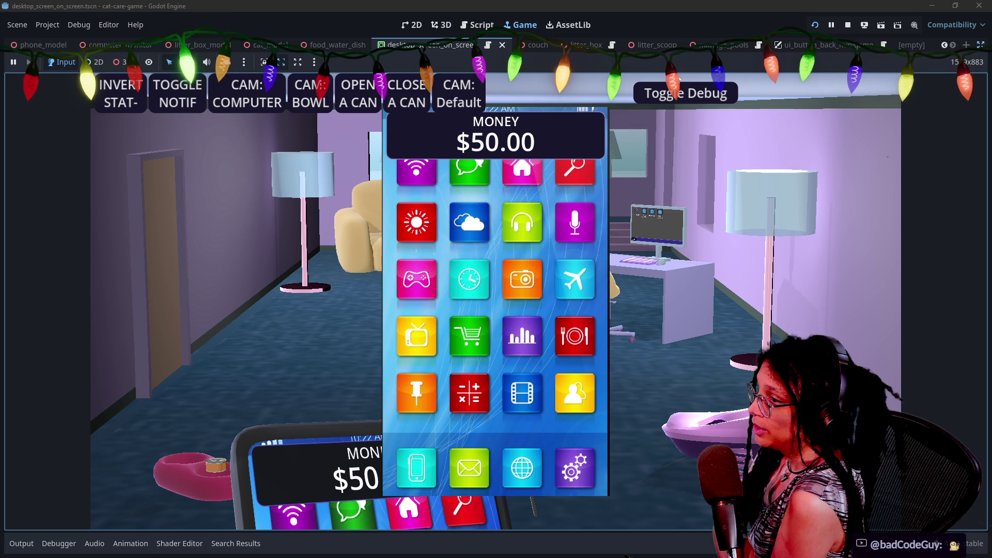
{"action": "left_click", "coordinate": [847, 26]}
{"action": "left_click", "coordinate": [228, 259]}
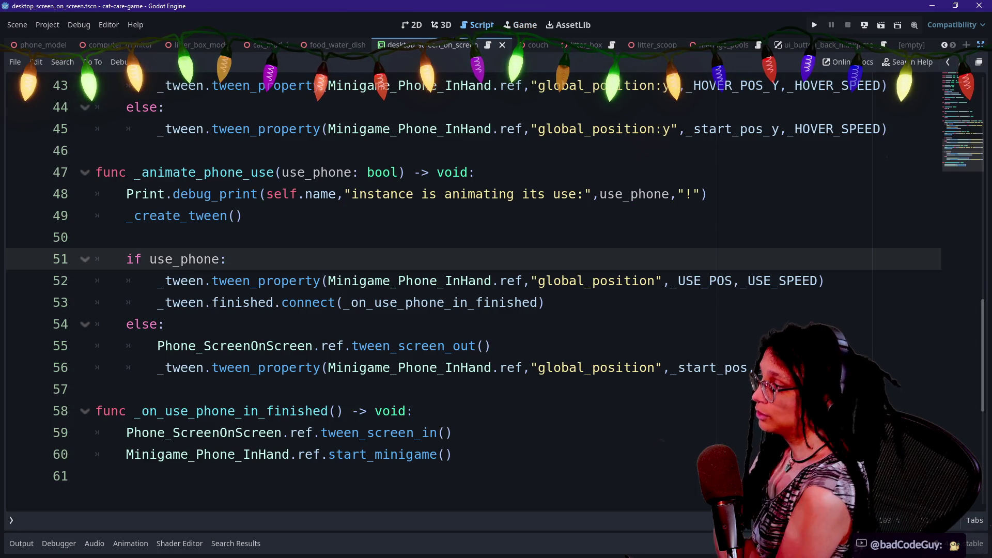
- Select the pass placeholder on line 27 of _on_select_instance, then bring up Quick Open
{"action": "scroll", "coordinate": [465, 289], "scroll_direction": "up", "scroll_amount": 14}
{"action": "scroll", "coordinate": [465, 290], "scroll_direction": "down", "scroll_amount": 2}
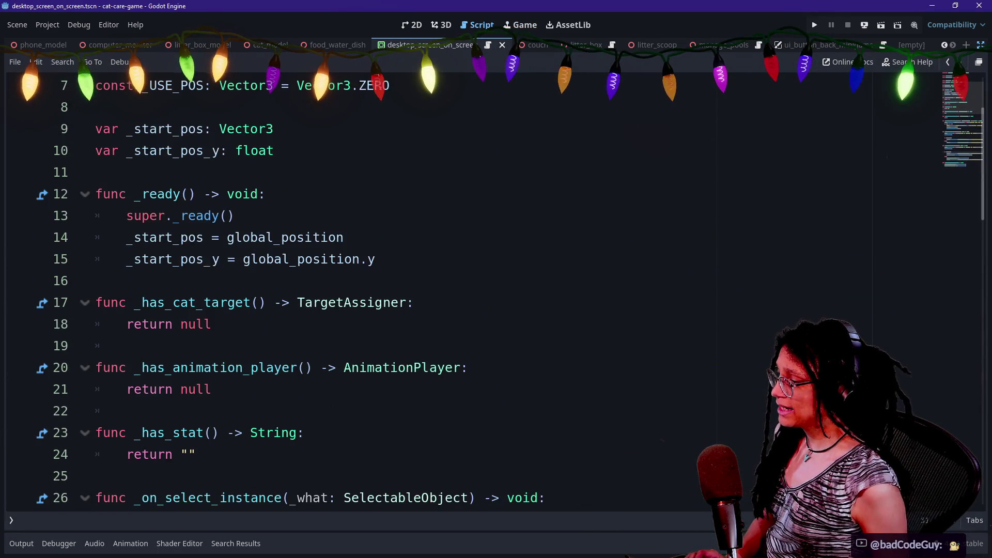
{"action": "scroll", "coordinate": [465, 289], "scroll_direction": "down", "scroll_amount": 3}
{"action": "left_click", "coordinate": [159, 323]}
{"action": "scroll", "coordinate": [465, 289], "scroll_direction": "down", "scroll_amount": 1}
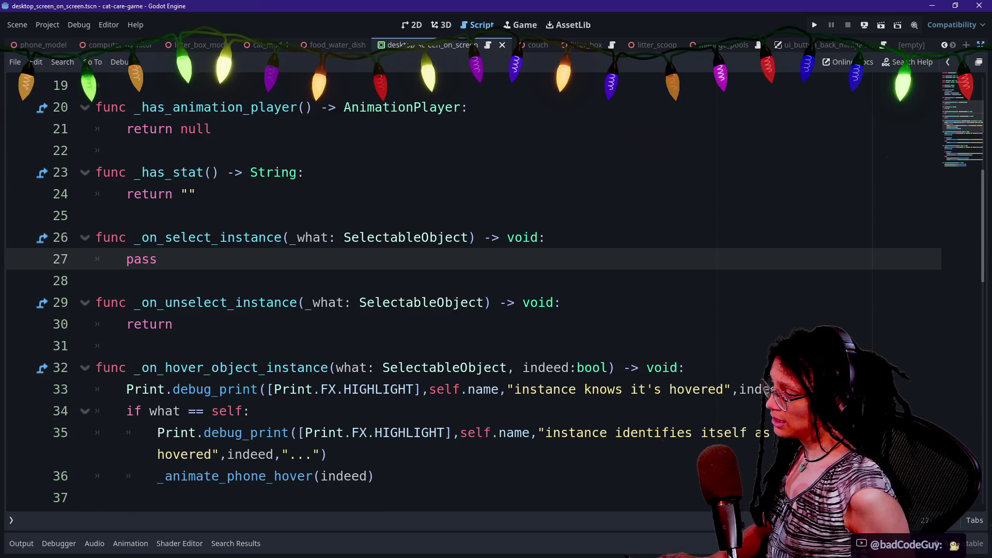
{"action": "scroll", "coordinate": [465, 290], "scroll_direction": "down", "scroll_amount": 2}
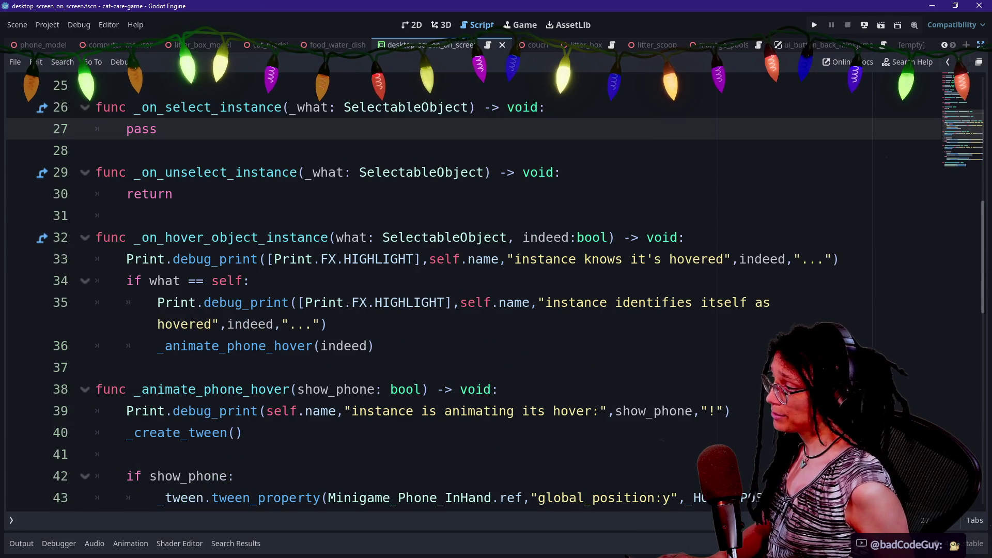
{"action": "scroll", "coordinate": [465, 289], "scroll_direction": "down", "scroll_amount": 2}
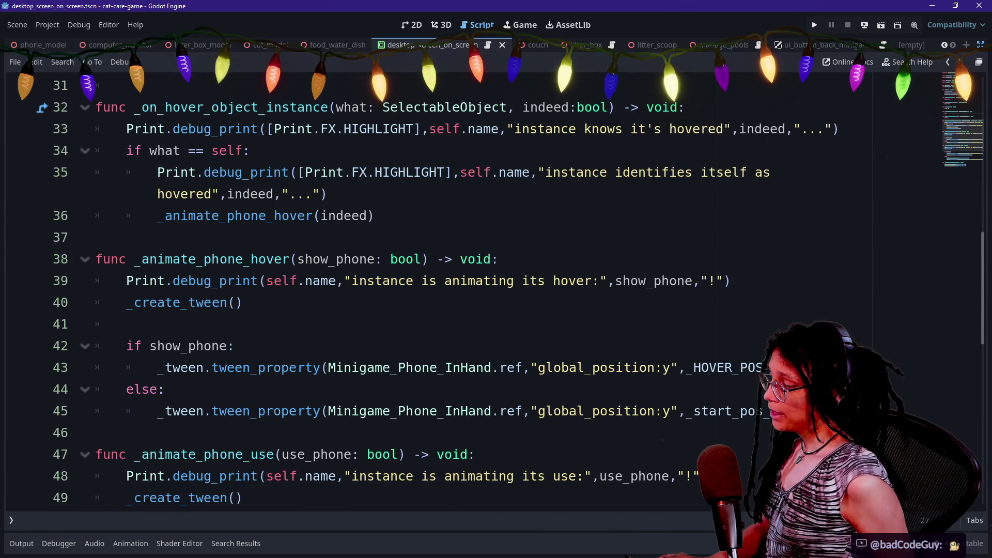
{"action": "scroll", "coordinate": [465, 289], "scroll_direction": "up", "scroll_amount": 2}
{"action": "key", "text": "shift+Left"}
{"action": "key", "text": "shift+Left"}
{"action": "key", "text": "shift+Left"}
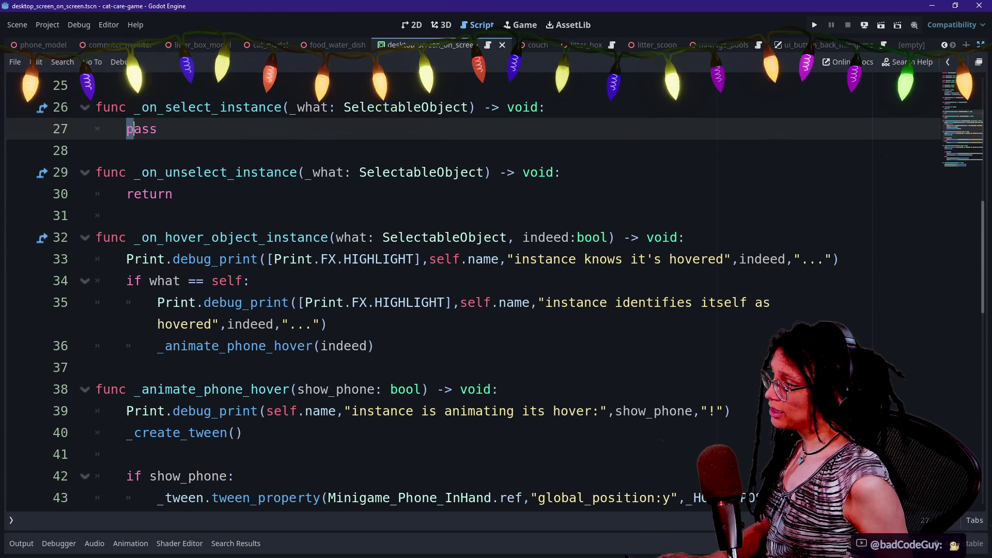
{"action": "scroll", "coordinate": [465, 289], "scroll_direction": "up", "scroll_amount": 3}
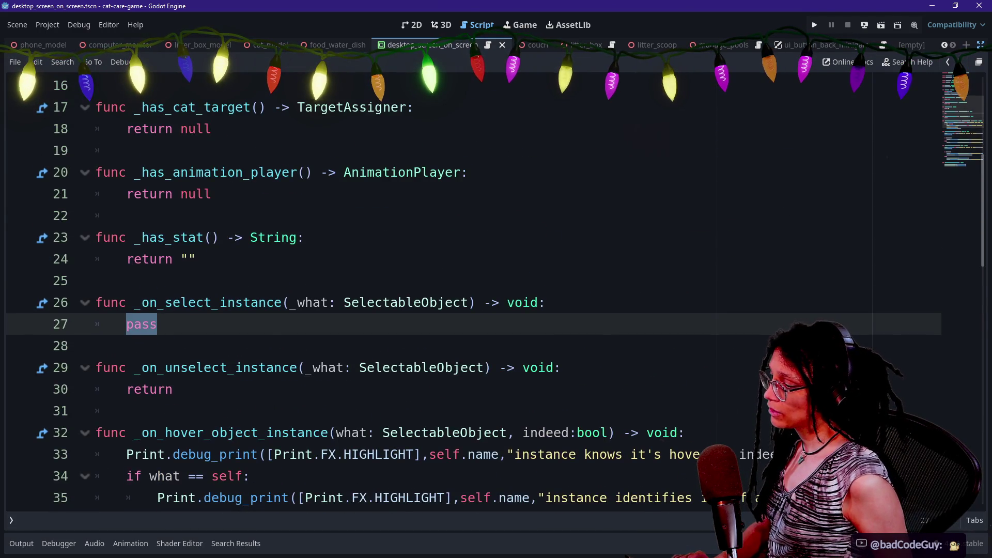
{"action": "scroll", "coordinate": [510, 291], "scroll_direction": "down", "scroll_amount": 5}
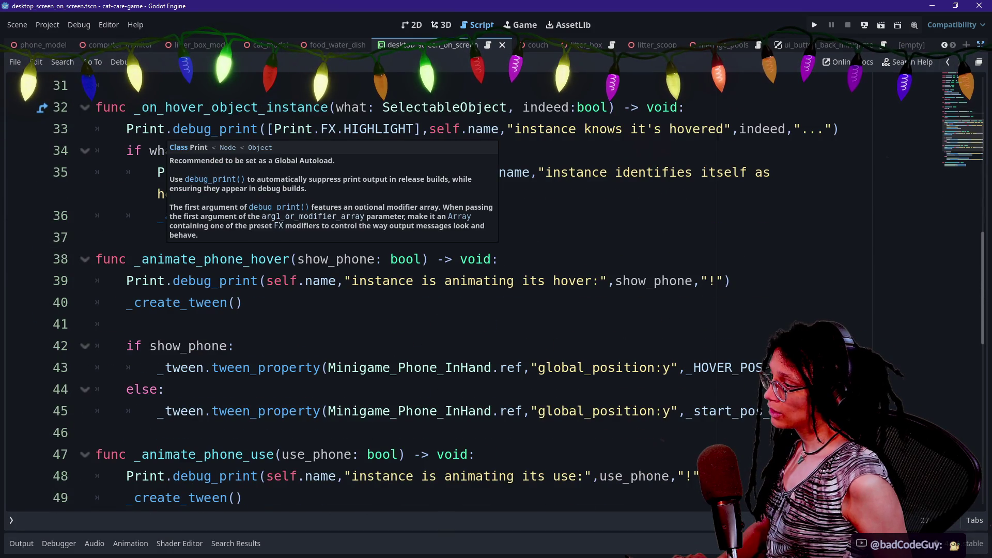
{"action": "key", "text": "shift+alt+o"}
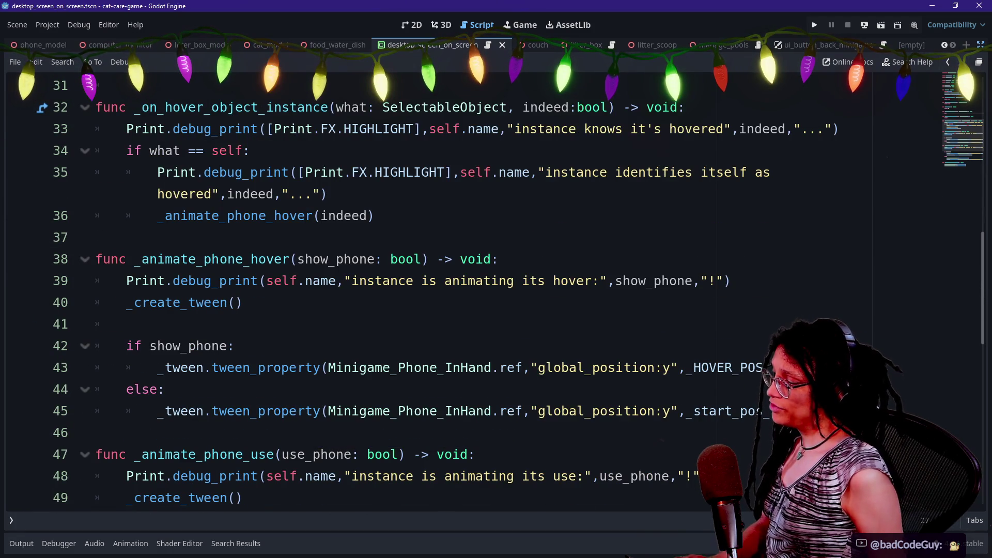
- Close the resource finder and search all files for 'start_minigame('
{"action": "type", "text": "pass"}
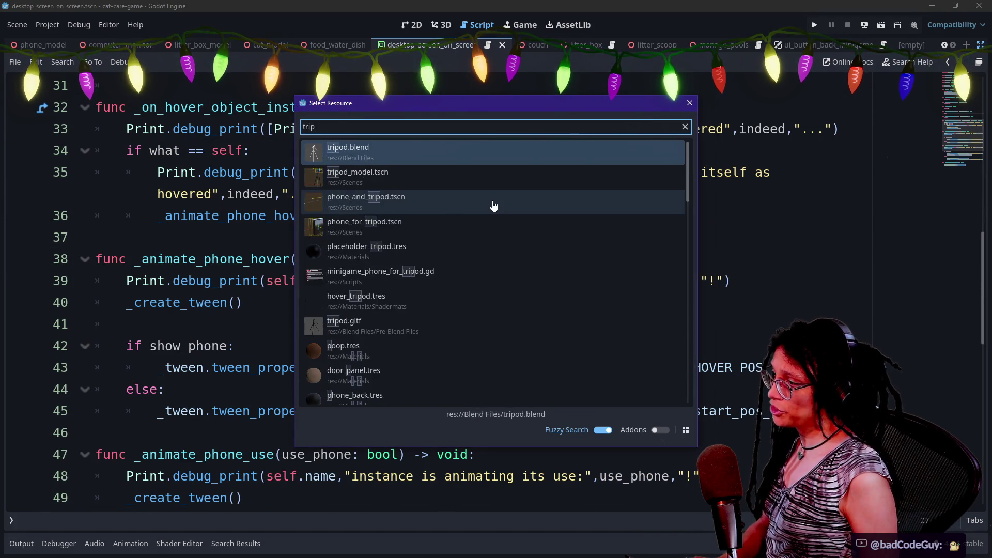
{"action": "key", "text": "Escape"}
{"action": "key", "text": "ctrl+shift+f"}
{"action": "type", "text": "start_minigame("}
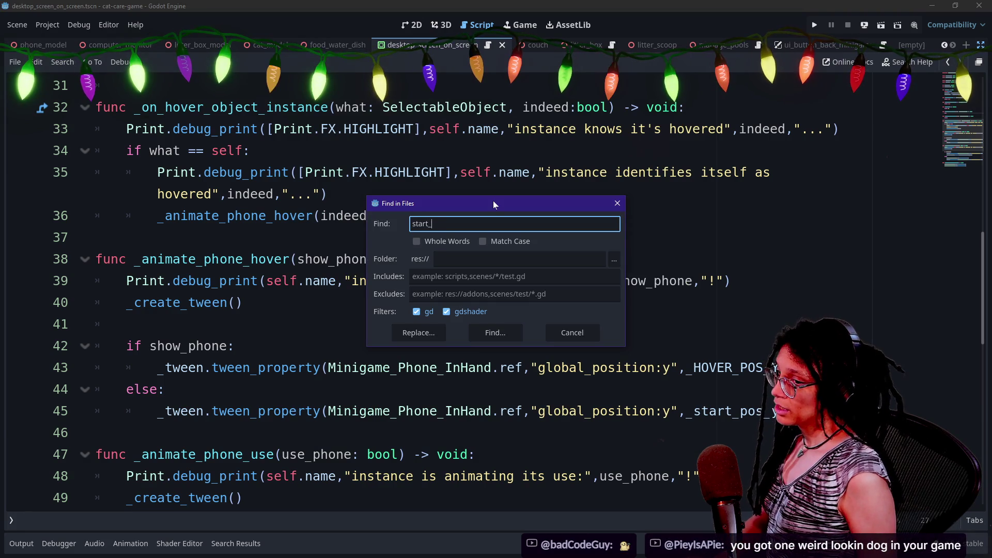
{"action": "key", "text": "Return"}
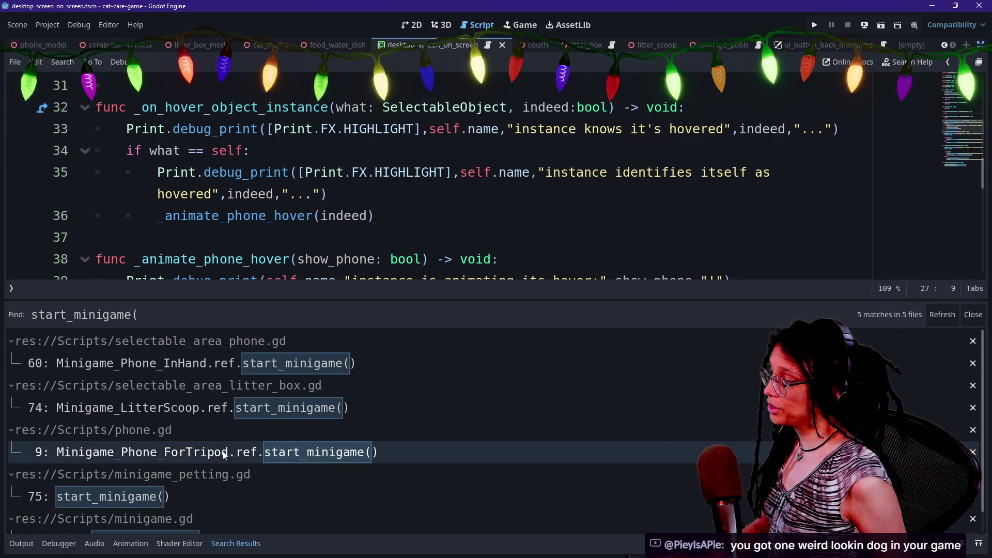
- Inspect the phone.gd line 9 and selectable_area_phone.gd line 60 matches, then close Search Results
{"action": "left_click", "coordinate": [297, 455]}
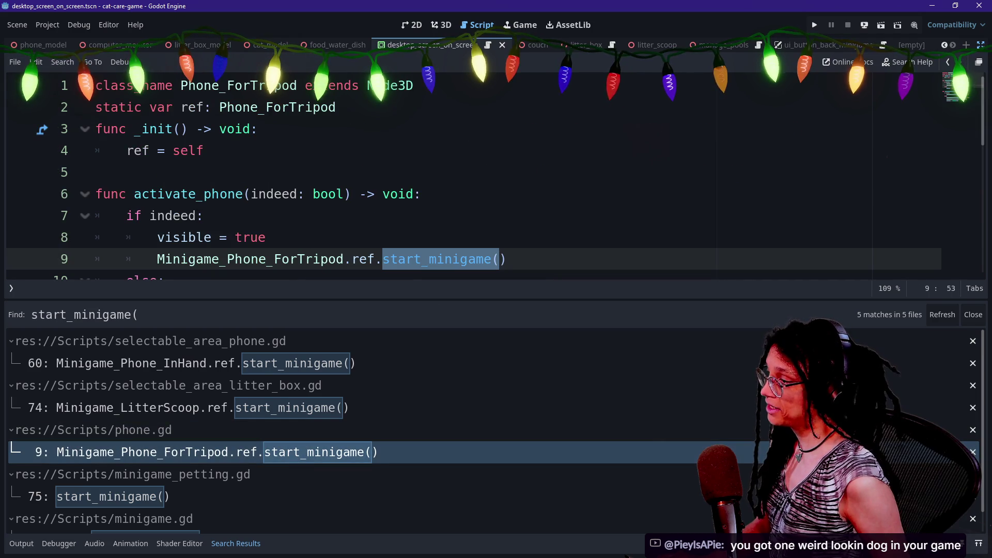
{"action": "mouse_move", "coordinate": [235, 259]}
{"action": "left_mouse_down"}
{"action": "mouse_move", "coordinate": [124, 259]}
{"action": "mouse_move", "coordinate": [499, 259]}
{"action": "left_mouse_up"}
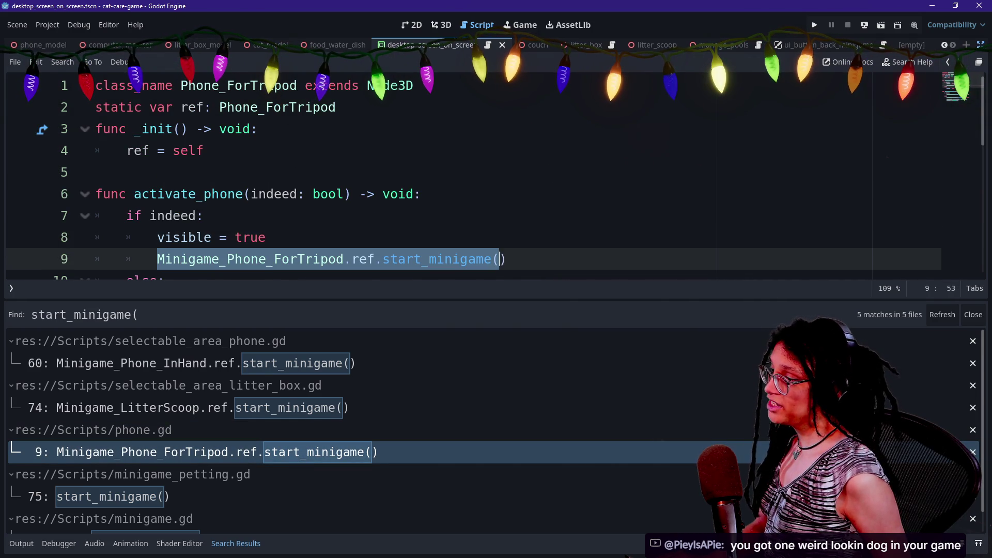
{"action": "scroll", "coordinate": [392, 362], "scroll_direction": "down", "scroll_amount": 1}
{"action": "scroll", "coordinate": [392, 362], "scroll_direction": "up", "scroll_amount": 1}
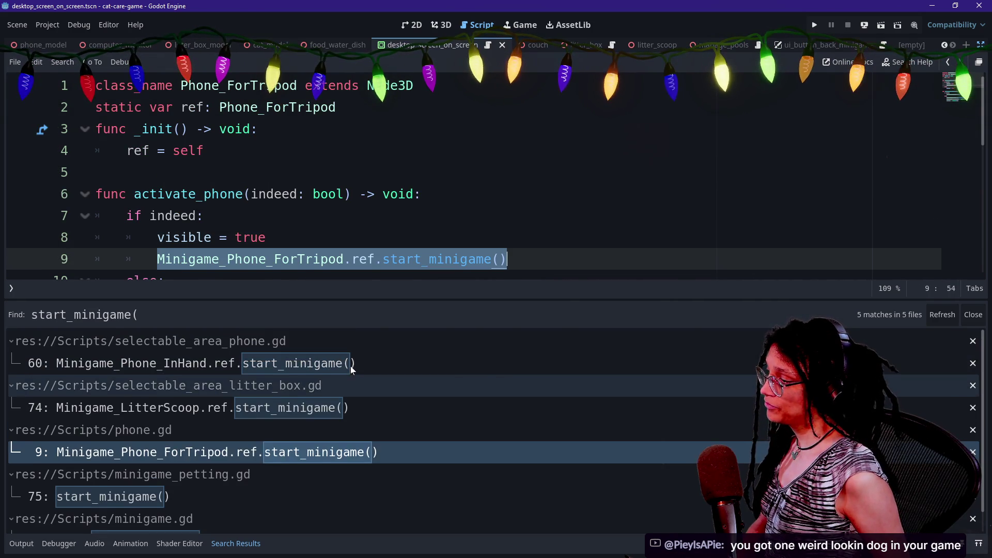
{"action": "left_click", "coordinate": [392, 363]}
{"action": "scroll", "coordinate": [465, 176], "scroll_direction": "down", "scroll_amount": 1}
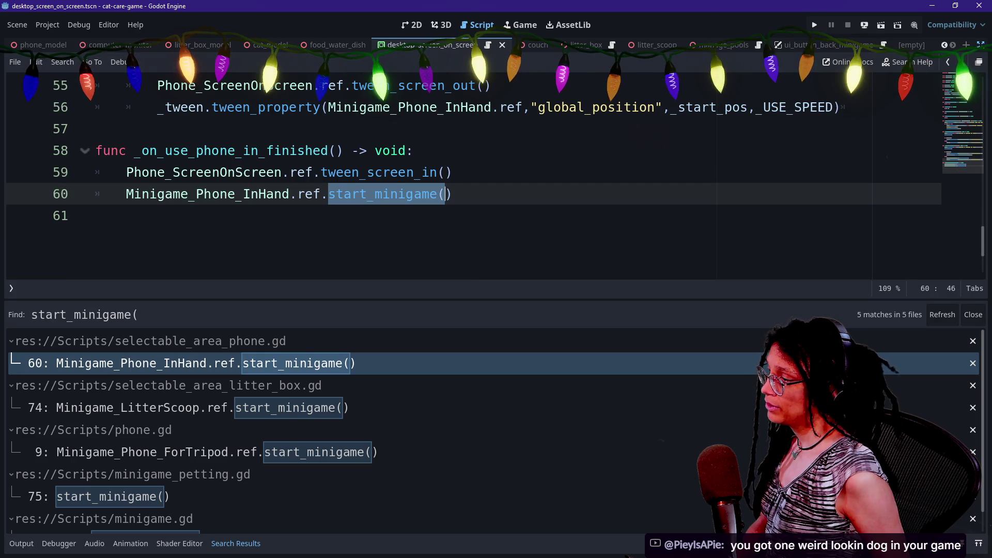
{"action": "left_click", "coordinate": [414, 151]}
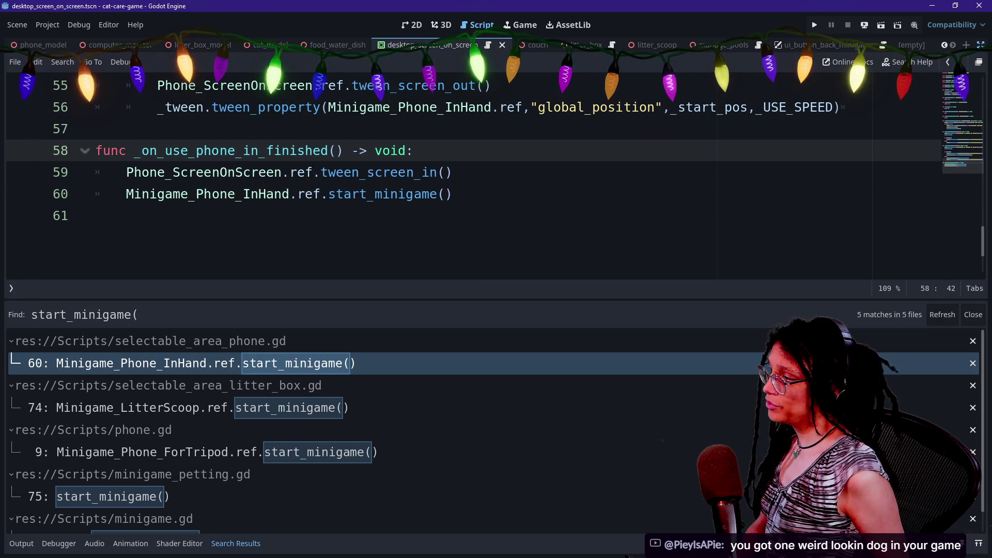
{"action": "left_click", "coordinate": [454, 194]}
{"action": "key", "text": "ctrl+j"}
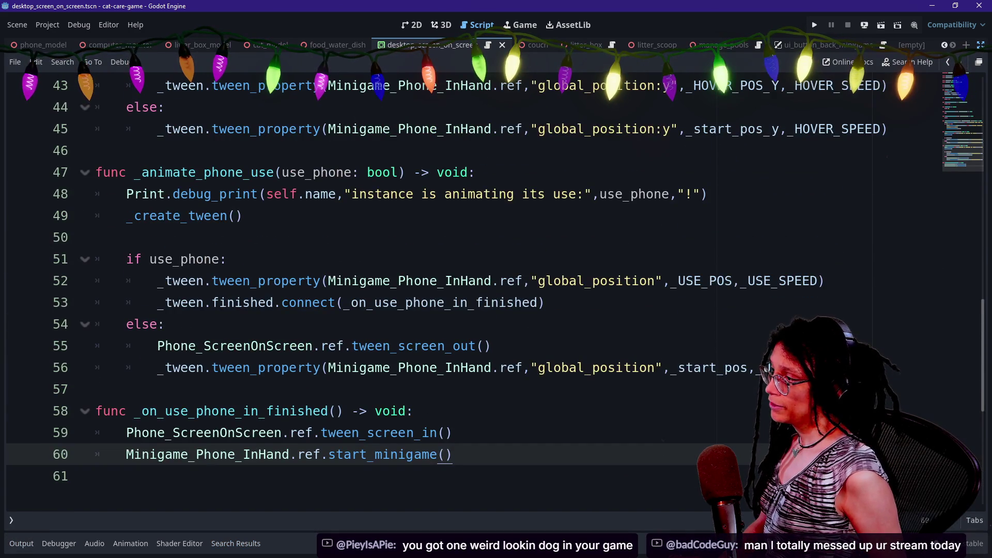
- Look over the _animate_phone_use declaration, then select pass in _on_select_instance
{"action": "scroll", "coordinate": [465, 289], "scroll_direction": "up", "scroll_amount": 3}
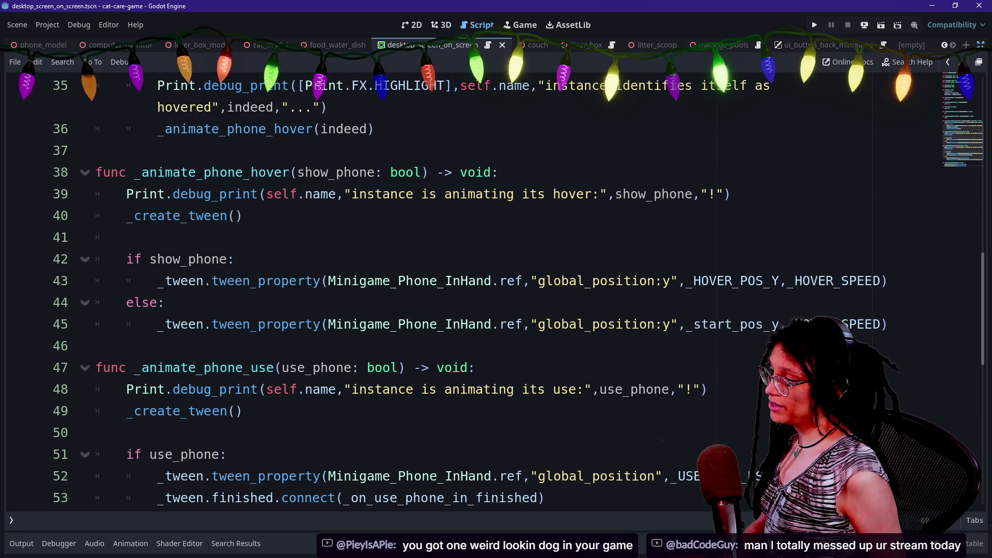
{"action": "left_click_drag", "start_coordinate": [94, 367], "coordinate": [282, 368]}
{"action": "left_click", "coordinate": [282, 367]}
{"action": "left_click_drag", "start_coordinate": [133, 367], "coordinate": [274, 367]}
{"action": "left_click", "coordinate": [282, 367]}
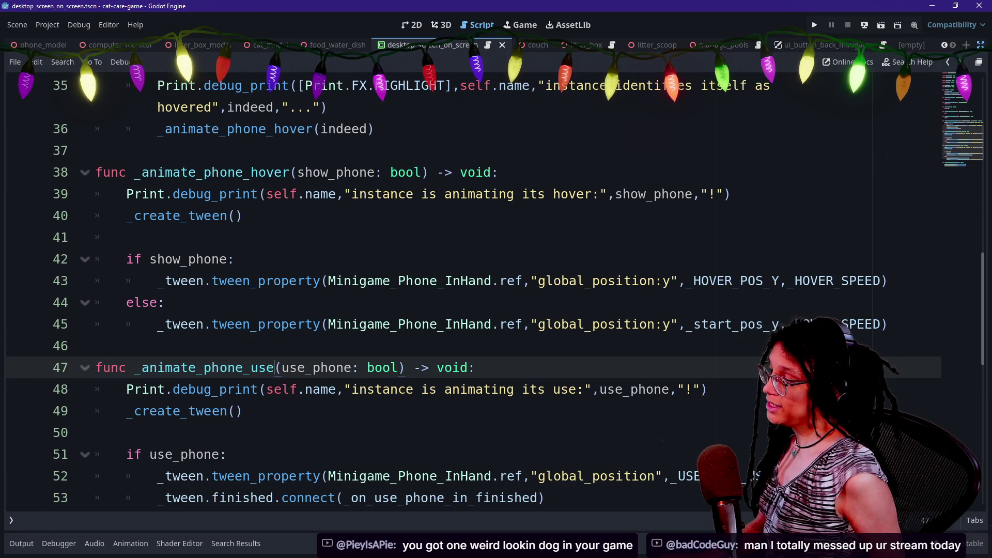
{"action": "left_click_drag", "start_coordinate": [133, 367], "coordinate": [196, 368]}
{"action": "left_click_drag", "start_coordinate": [258, 367], "coordinate": [274, 368]}
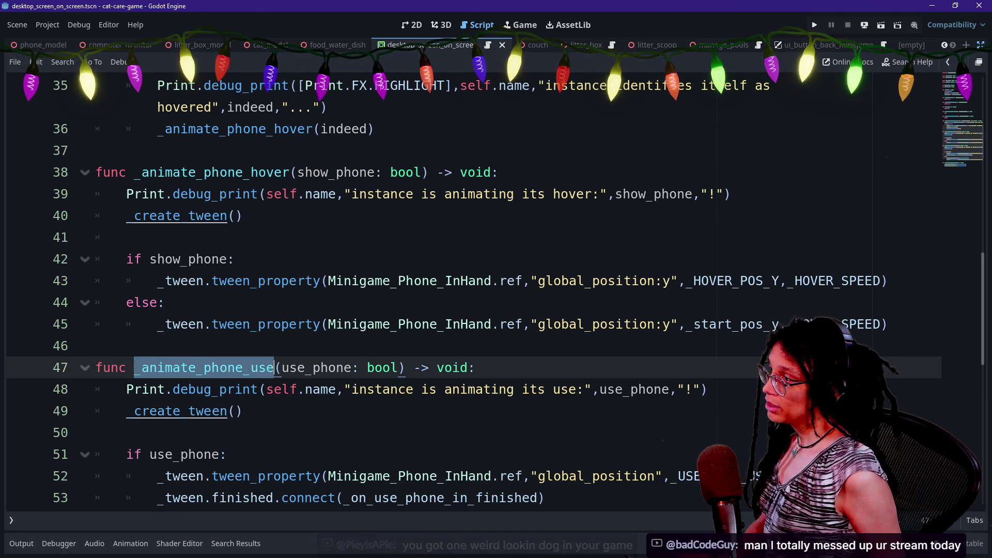
{"action": "scroll", "coordinate": [274, 368], "scroll_direction": "up", "scroll_amount": 2}
{"action": "scroll", "coordinate": [227, 227], "scroll_direction": "up", "scroll_amount": 1}
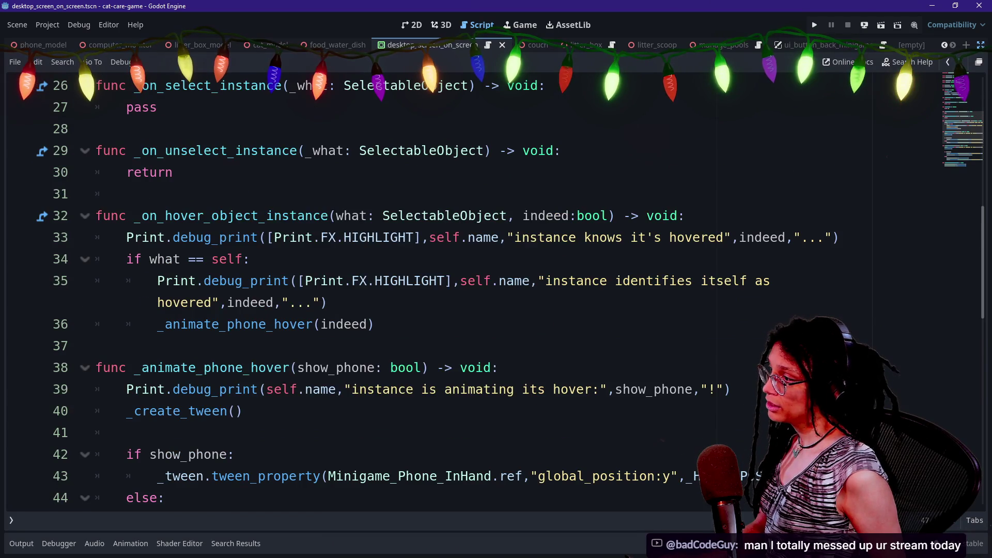
{"action": "left_click", "coordinate": [173, 172]}
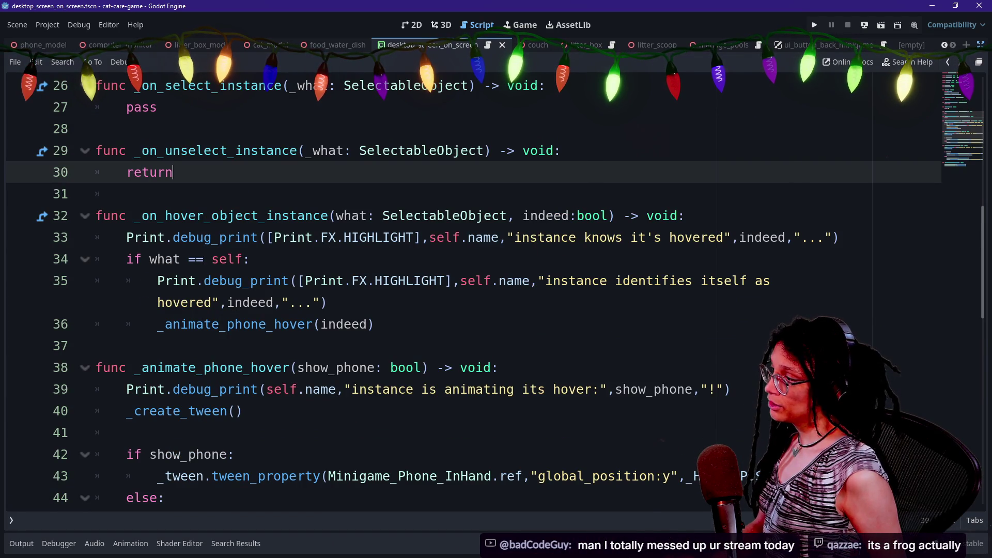
{"action": "scroll", "coordinate": [465, 290], "scroll_direction": "up", "scroll_amount": 1}
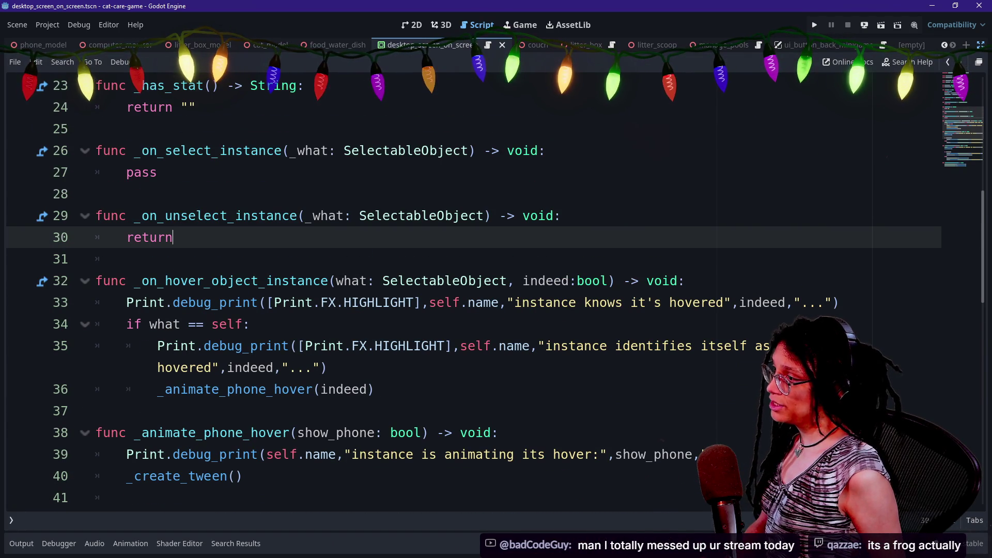
{"action": "left_click", "coordinate": [157, 172]}
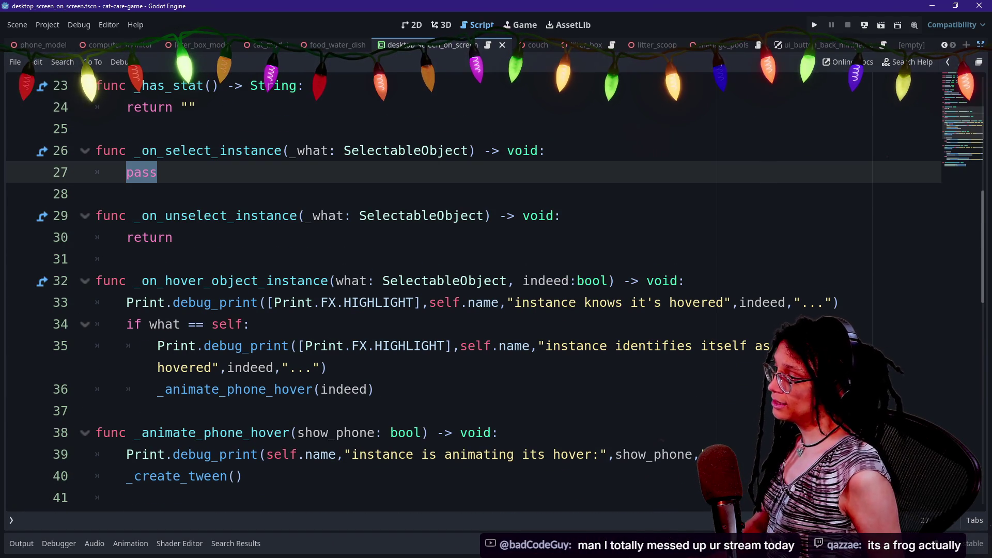
- Replace pass with 'if what == self: _animate_phone_use(true)', rename _what to what, and save
{"action": "type", "text": "if what ==self:"}
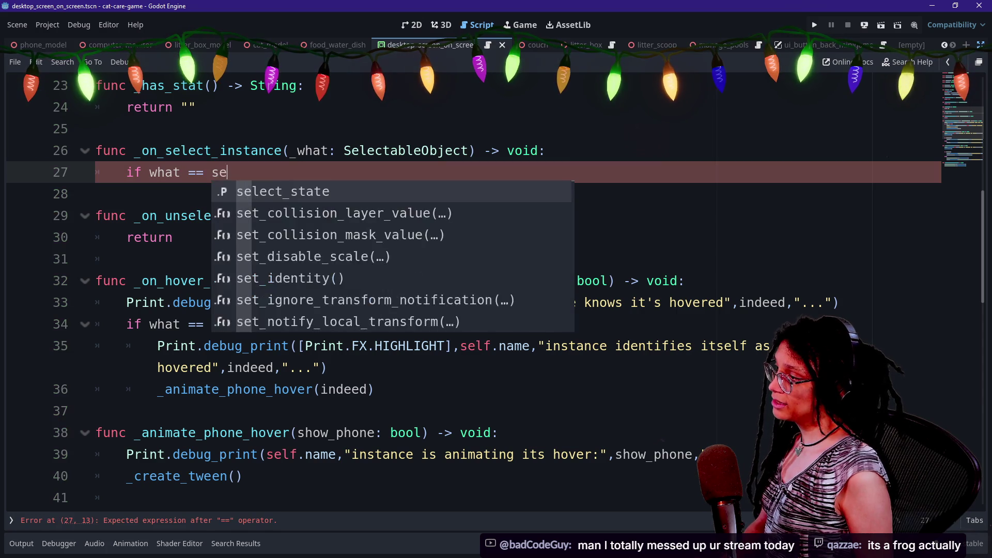
{"action": "key", "text": "Return"}
{"action": "type", "text": "_animate_phone_use"}
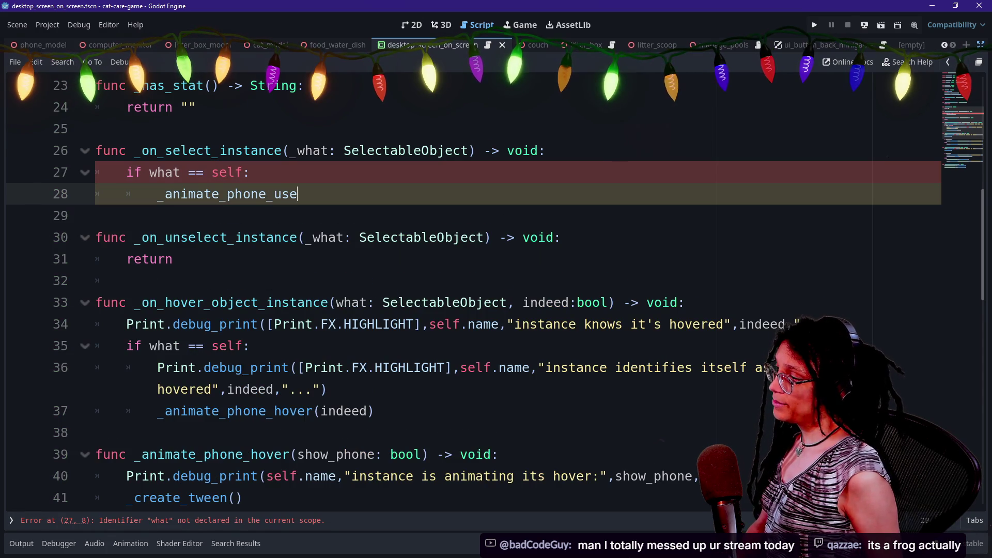
{"action": "type", "text": "(true)"}
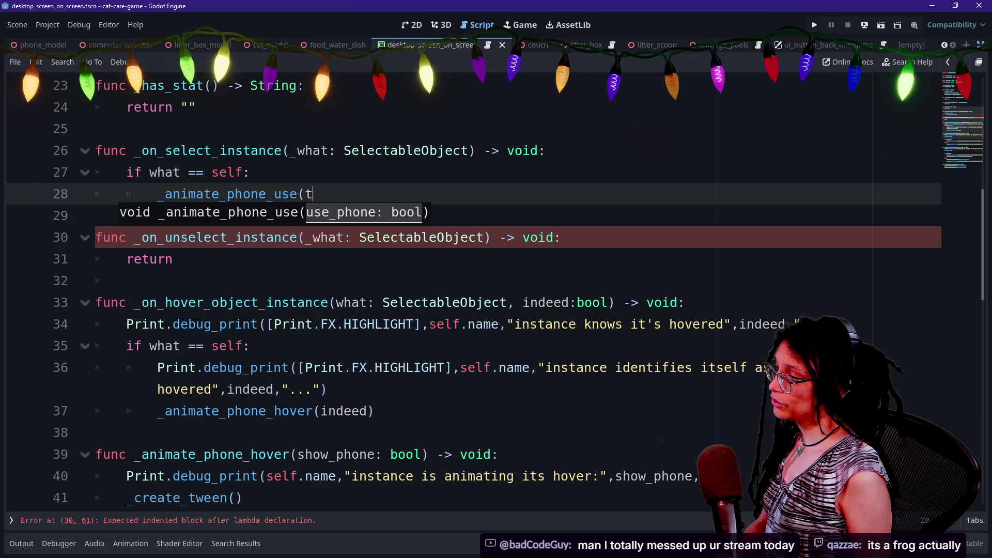
{"action": "key", "text": "BackSpace"}
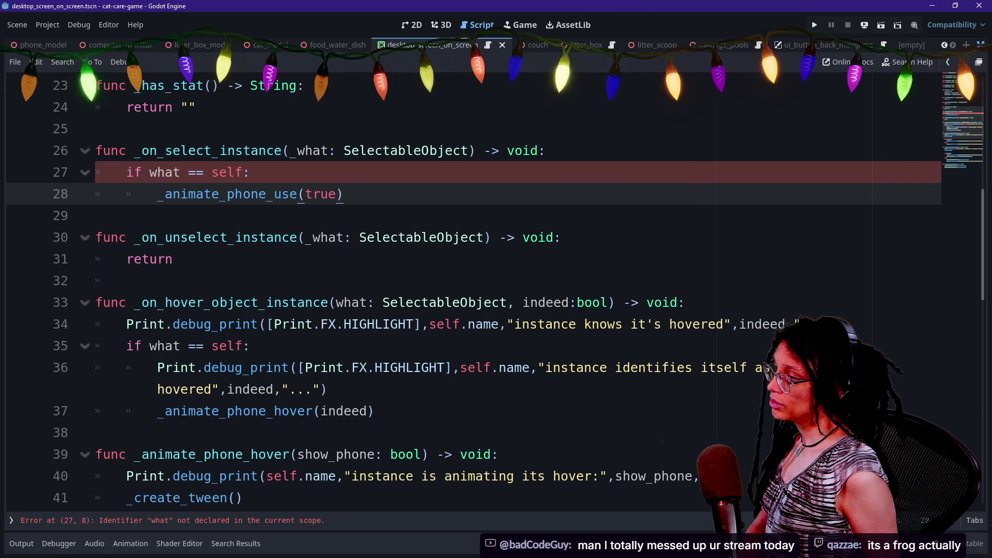
{"action": "left_click", "coordinate": [303, 150]}
{"action": "key", "text": "BackSpace"}
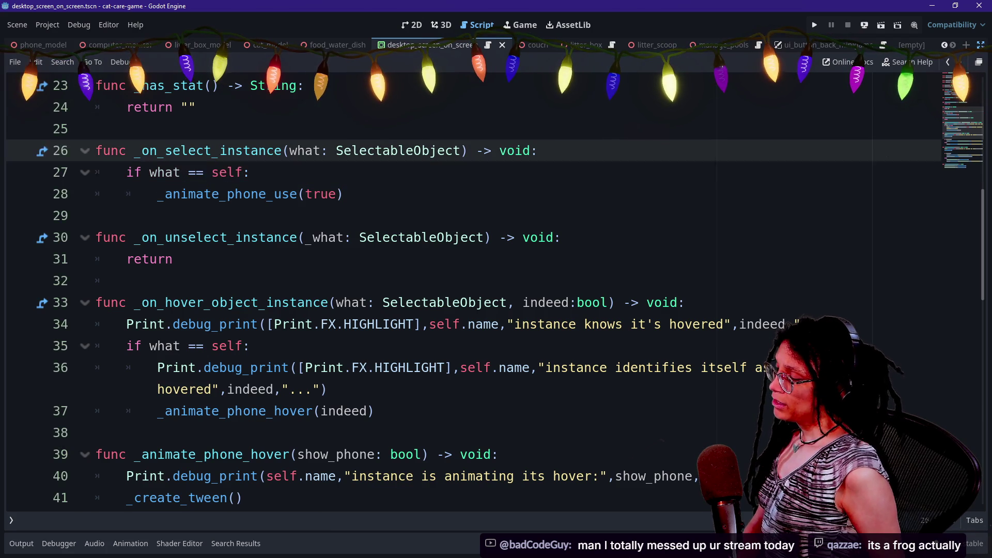
{"action": "left_click", "coordinate": [250, 172]}
{"action": "scroll", "coordinate": [465, 290], "scroll_direction": "down", "scroll_amount": 2}
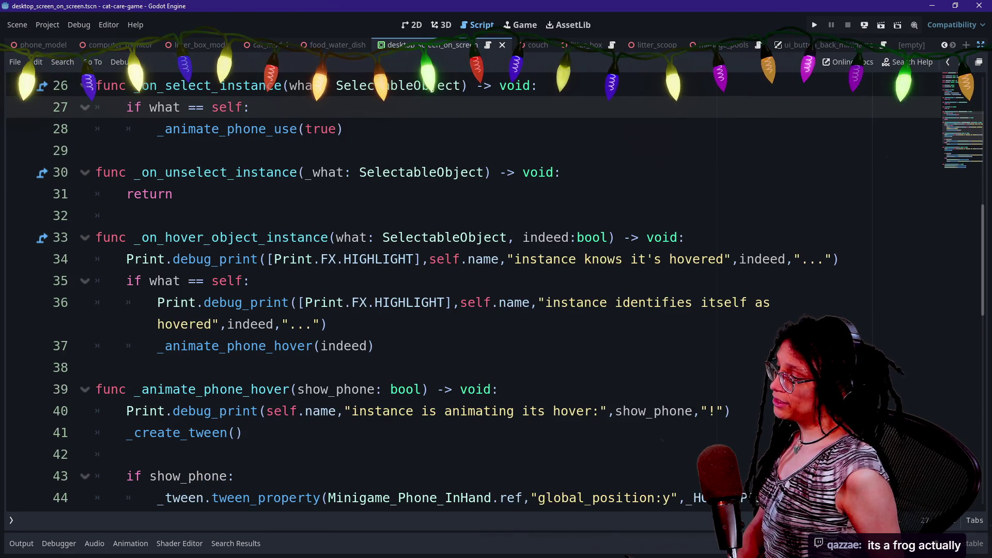
{"action": "scroll", "coordinate": [227, 228], "scroll_direction": "down", "scroll_amount": 7}
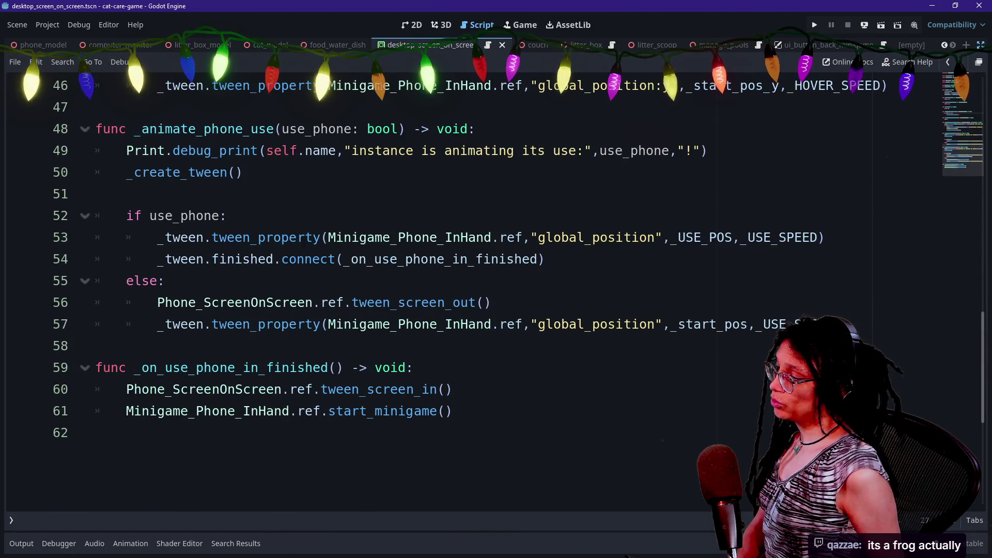
{"action": "scroll", "coordinate": [465, 289], "scroll_direction": "up", "scroll_amount": 3}
{"action": "scroll", "coordinate": [465, 289], "scroll_direction": "down", "scroll_amount": 6}
{"action": "key", "text": "ctrl+s"}
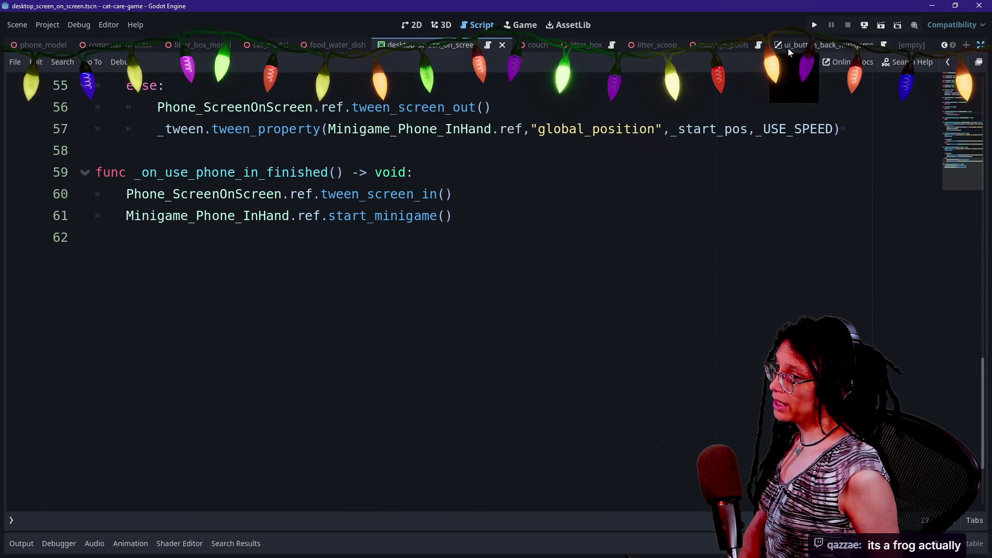
- Run the project to check the phone's $50.00 app screen, then stop it
{"action": "left_click", "coordinate": [814, 26]}
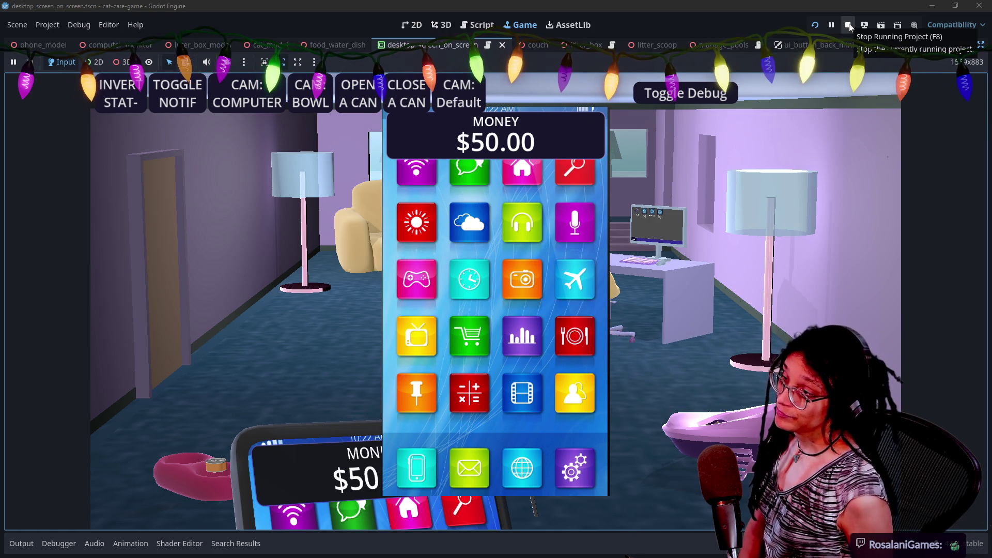
{"action": "left_click", "coordinate": [849, 25]}
- Delete the empty trailing line 62 of the phone script
{"action": "key", "text": "Up"}
{"action": "key", "text": "Up"}
{"action": "key", "text": "Up"}
{"action": "key", "text": "Down"}
{"action": "key", "text": "Down"}
{"action": "key", "text": "Down"}
{"action": "key", "text": "BackSpace"}
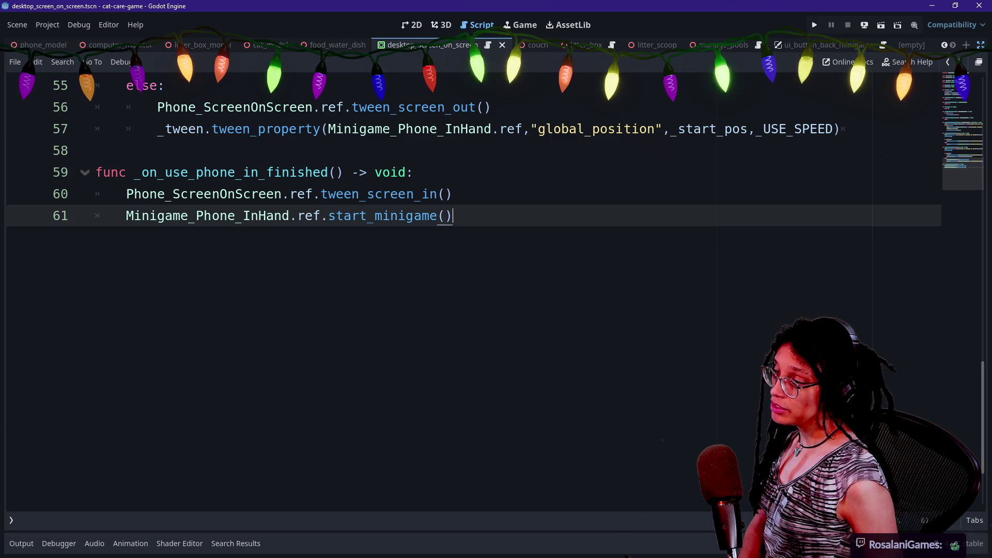
- Read up through the use and hover animation code to the self check, then run the game
{"action": "key", "text": "Up"}
{"action": "key", "text": "Up"}
{"action": "key", "text": "Up"}
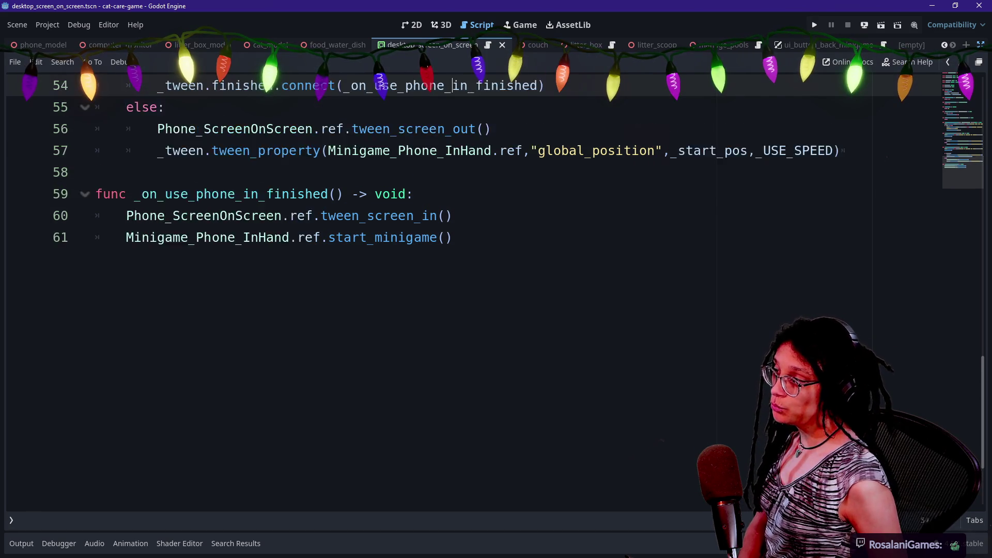
{"action": "key", "text": "Up"}
{"action": "key", "text": "Up"}
{"action": "key", "text": "Up"}
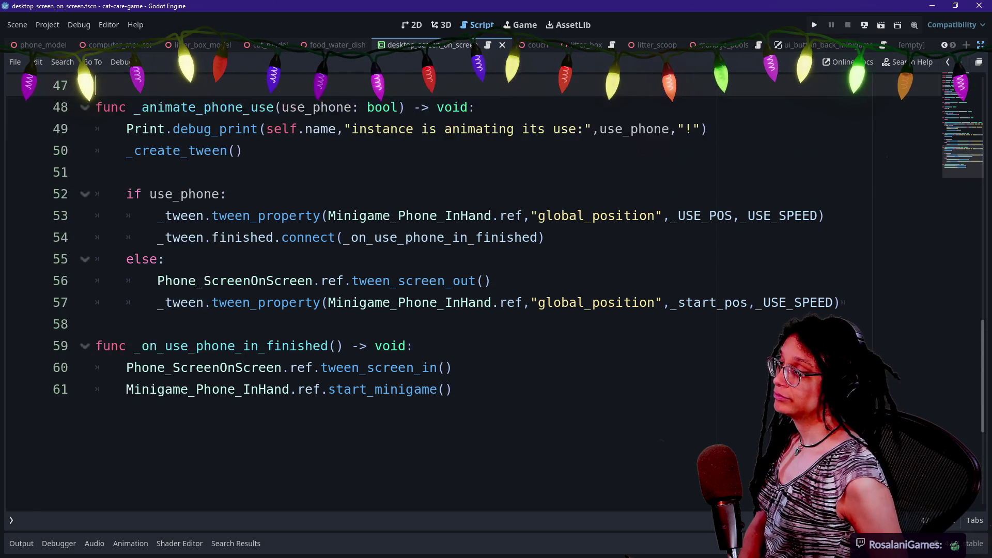
{"action": "key", "text": "Up"}
{"action": "key", "text": "Up"}
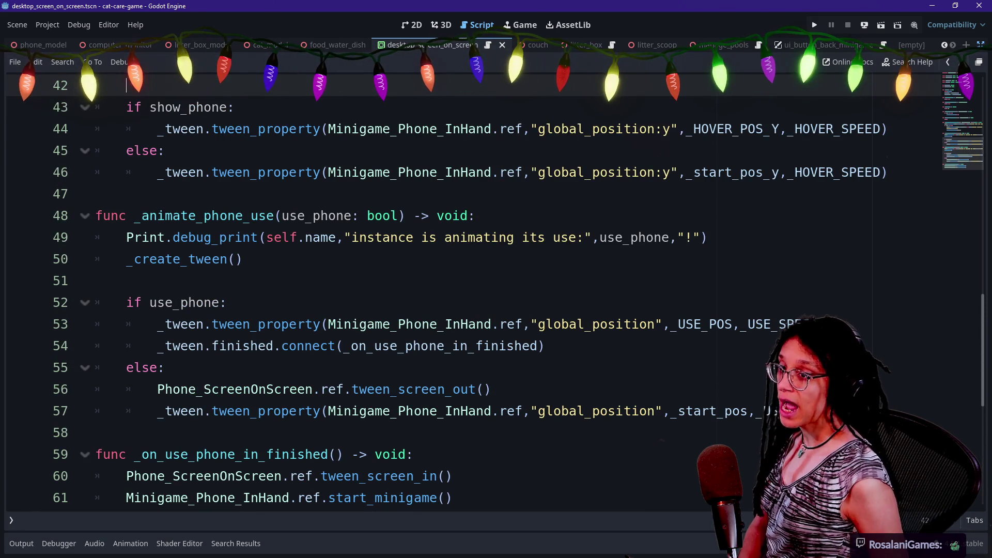
{"action": "key", "text": "Up"}
{"action": "key", "text": "Up"}
{"action": "key", "text": "Up"}
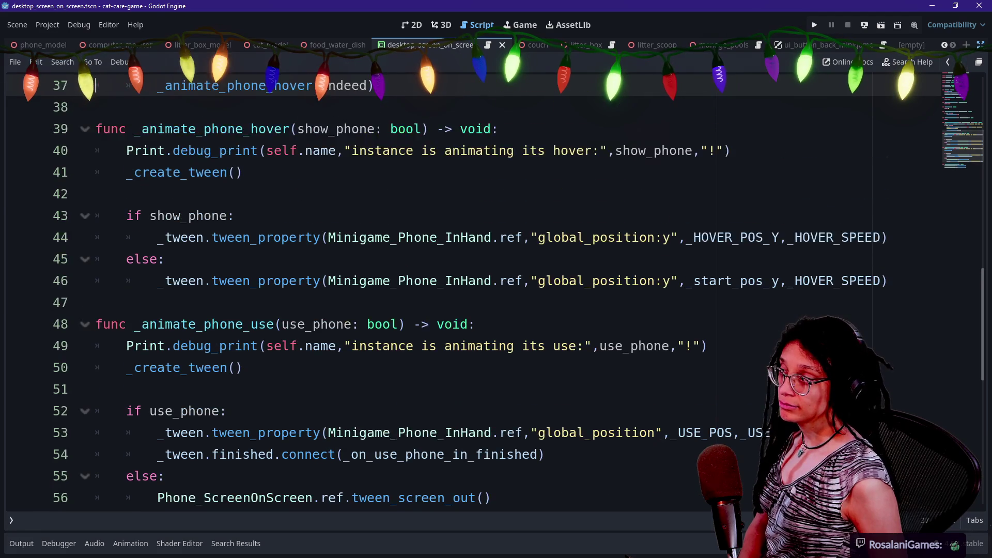
{"action": "key", "text": "Up"}
{"action": "key", "text": "Up"}
{"action": "key", "text": "Up"}
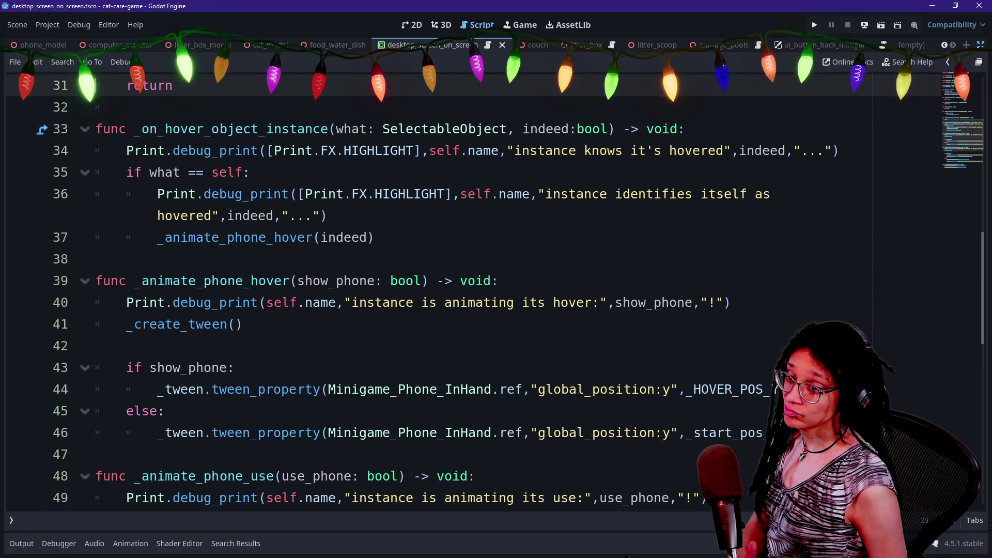
{"action": "key", "text": "Down"}
{"action": "key", "text": "Down"}
{"action": "key", "text": "Down"}
{"action": "key", "text": "Up"}
{"action": "key", "text": "Up"}
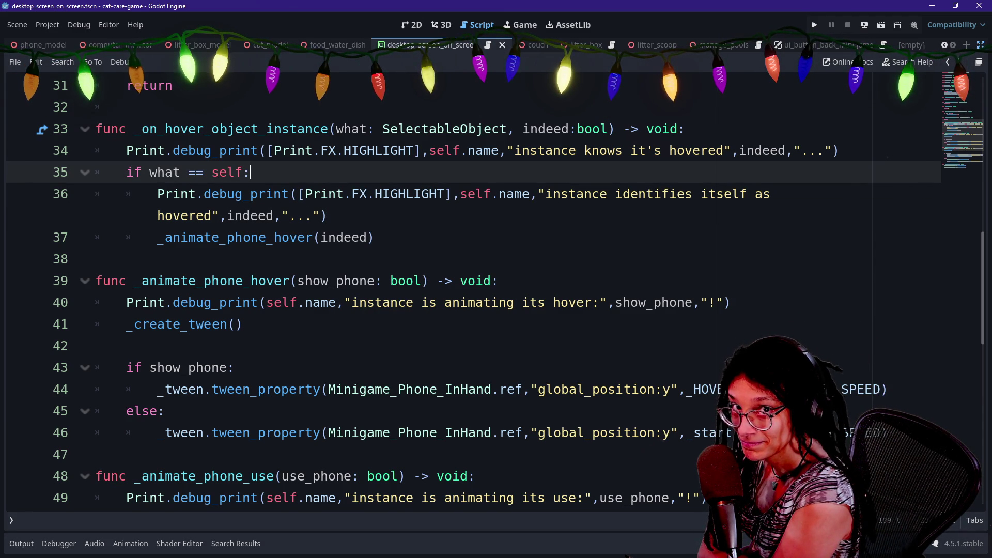
{"action": "left_click", "coordinate": [250, 193]}
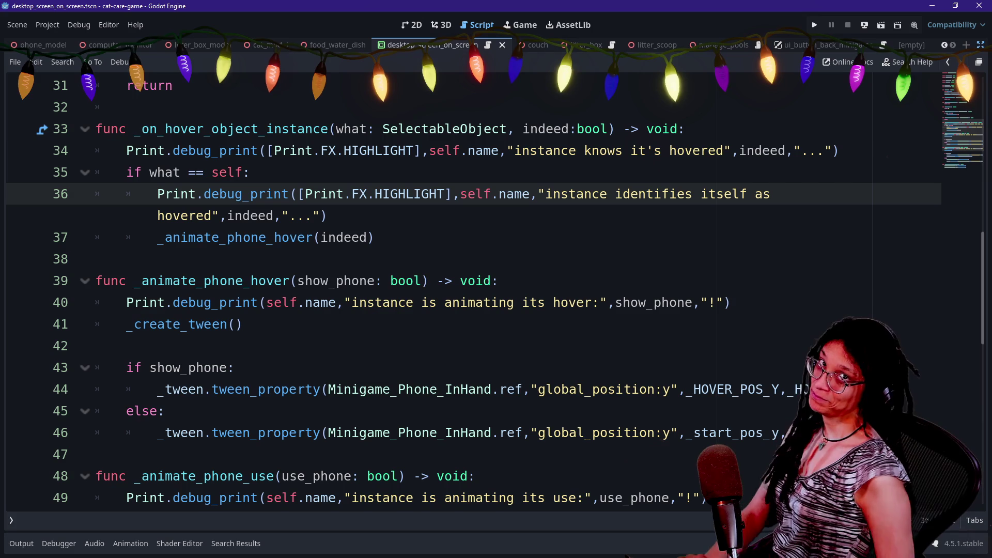
{"action": "scroll", "coordinate": [465, 289], "scroll_direction": "down", "scroll_amount": 1}
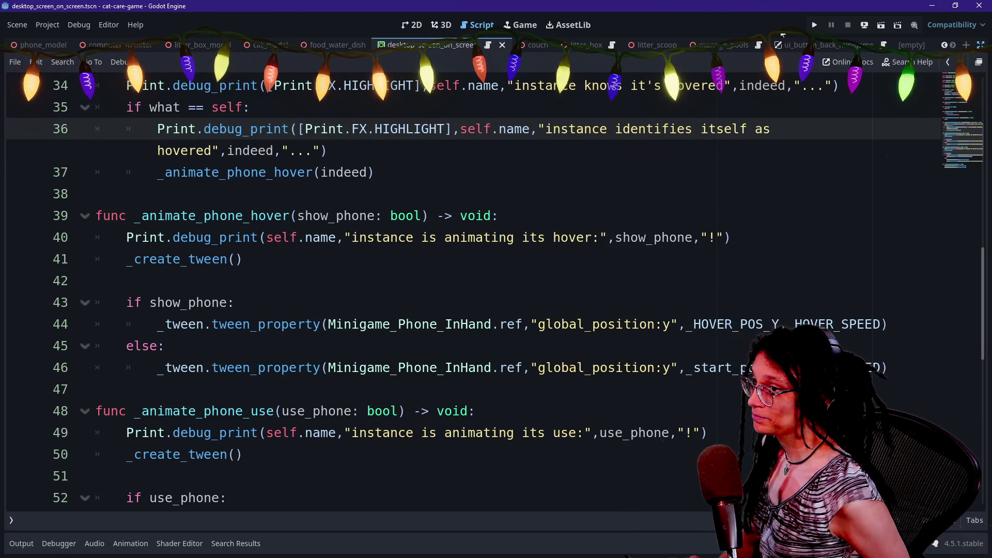
{"action": "left_click", "coordinate": [813, 26]}
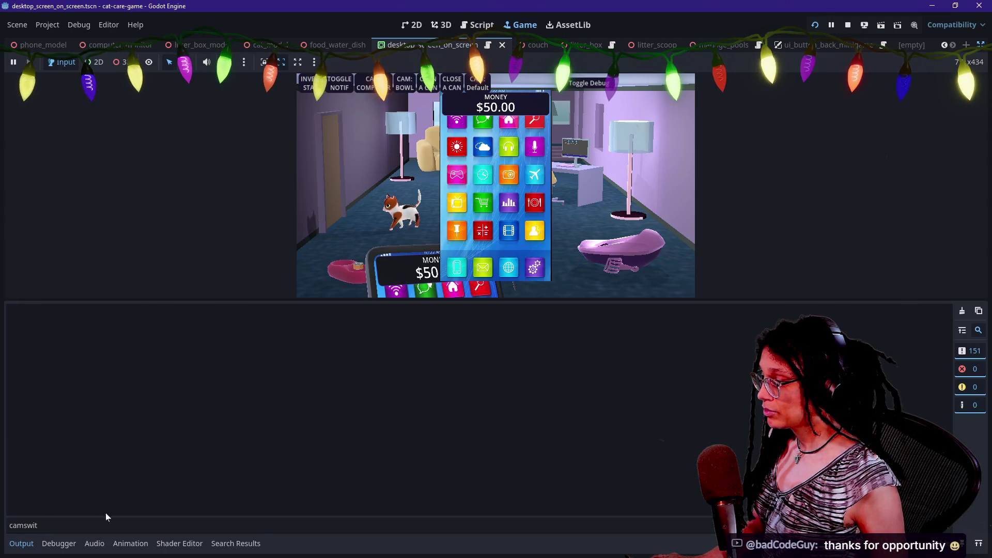
- Filter the Output log for 'back'
{"action": "left_click", "coordinate": [103, 525]}
{"action": "key", "text": "BackSpace"}
{"action": "key", "text": "BackSpace"}
{"action": "key", "text": "BackSpace"}
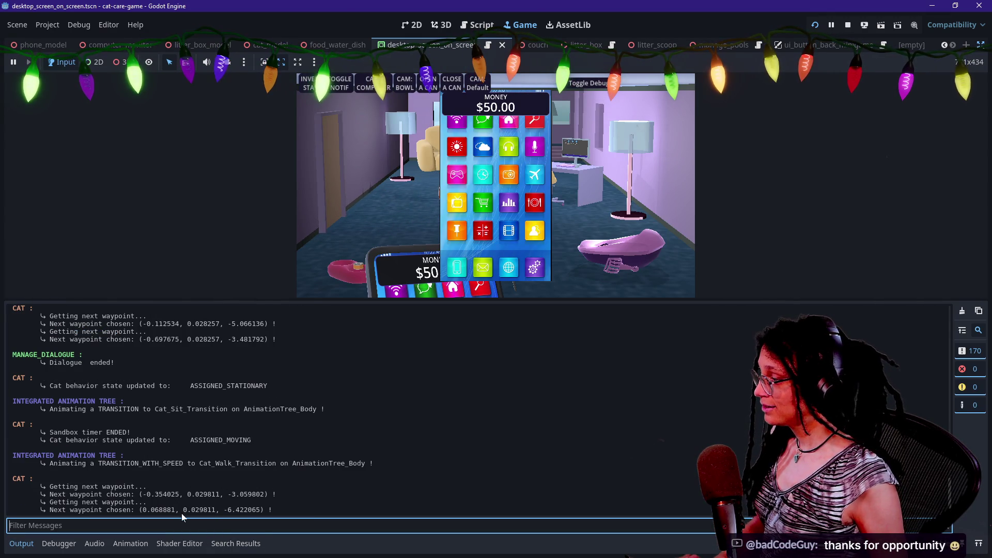
{"action": "type", "text": "back"}
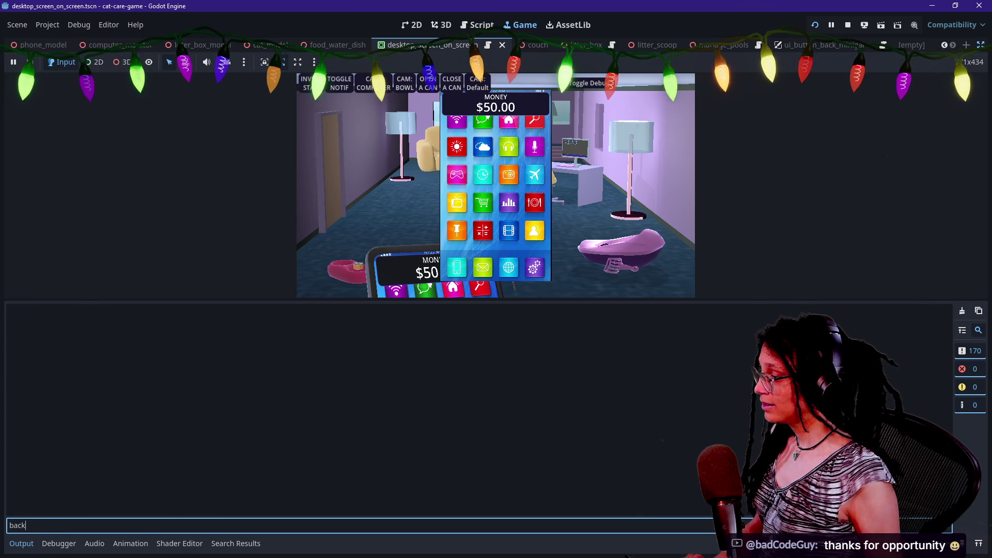
- Return to the phone script and highlight Minigame_Phone_InHand on the start_minigame line
{"action": "left_click", "coordinate": [471, 26]}
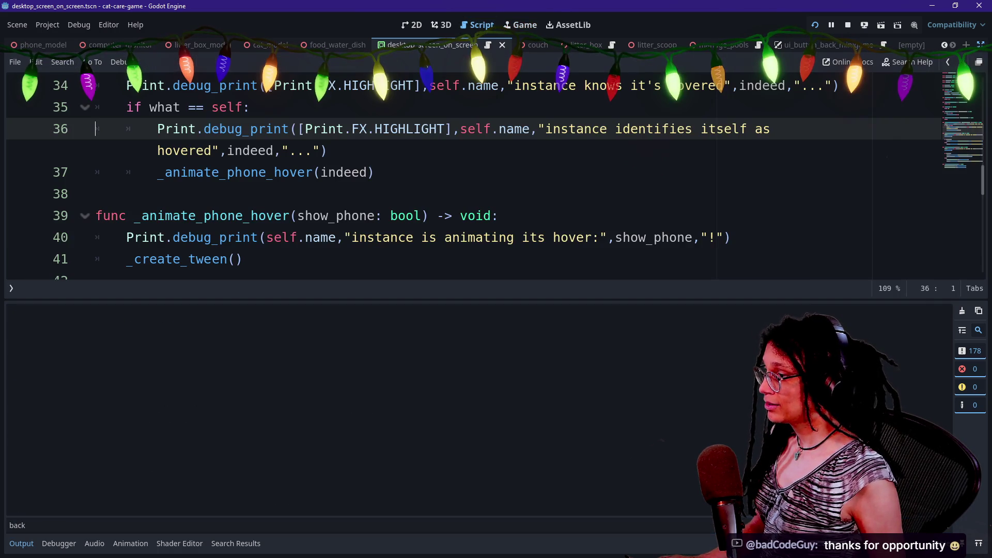
{"action": "left_click", "coordinate": [475, 237]}
{"action": "left_click", "coordinate": [22, 544]}
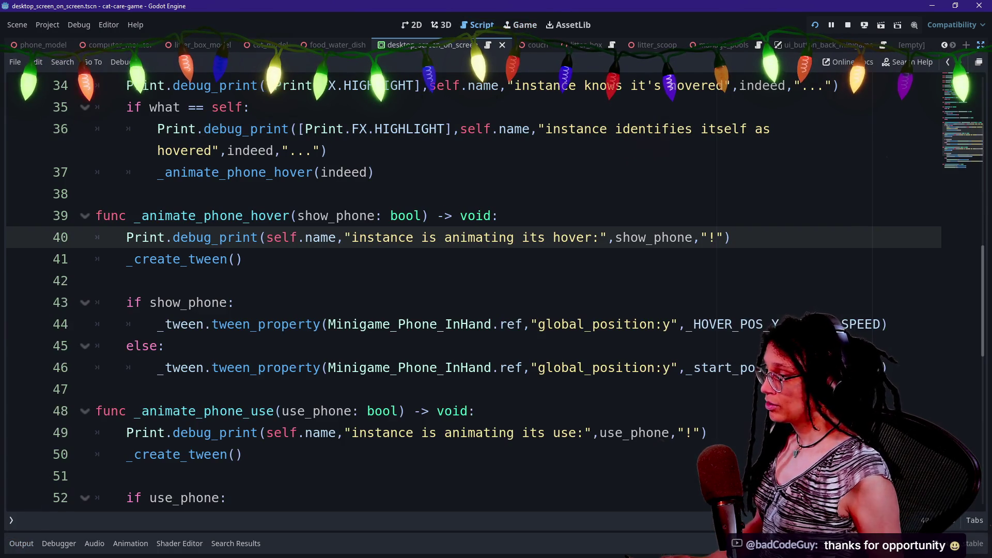
{"action": "scroll", "coordinate": [235, 259], "scroll_direction": "down", "scroll_amount": 9}
{"action": "scroll", "coordinate": [235, 259], "scroll_direction": "up", "scroll_amount": 2}
{"action": "left_click", "coordinate": [235, 259]}
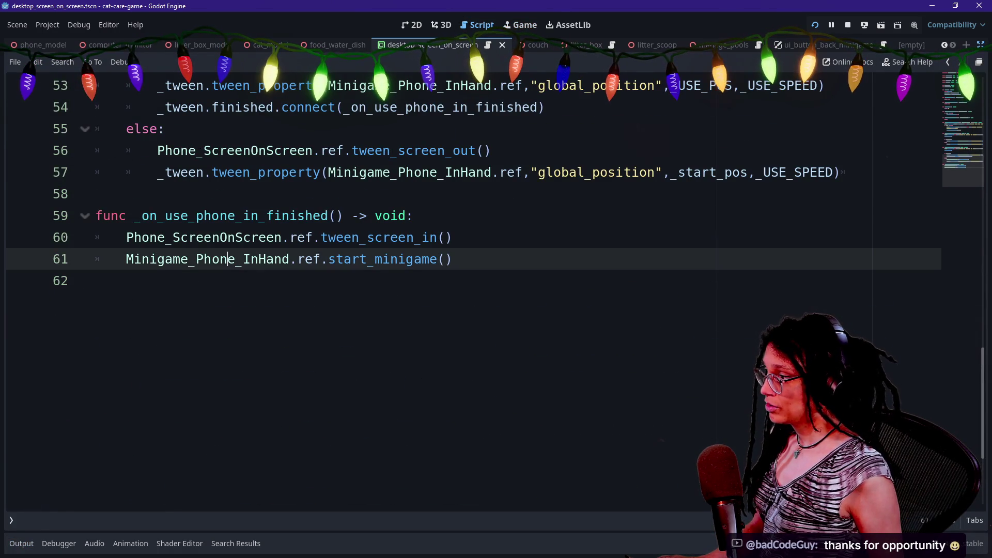
{"action": "double_click", "coordinate": [236, 259]}
{"action": "left_click", "coordinate": [360, 268]}
{"action": "double_click", "coordinate": [236, 258]}
{"action": "left_click", "coordinate": [321, 259]}
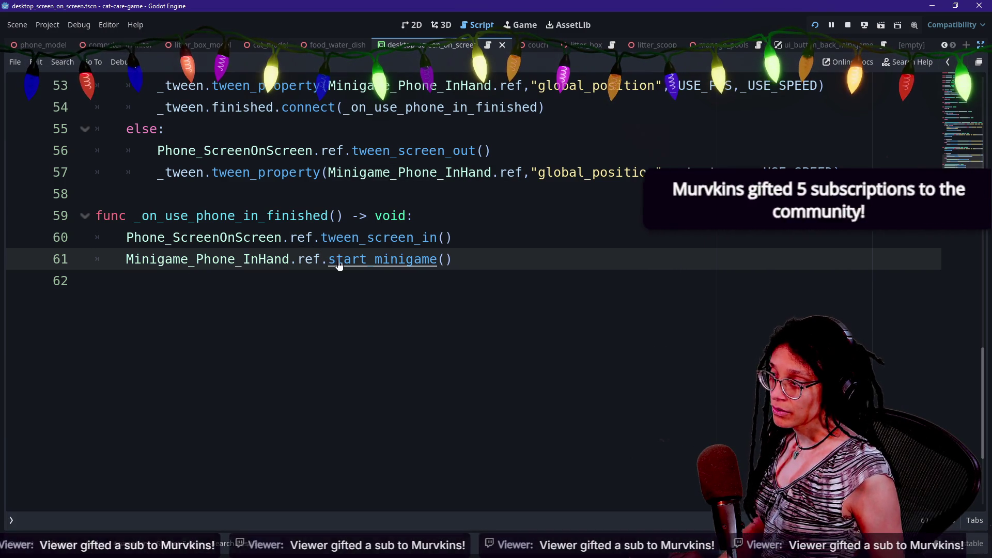
{"action": "left_click", "coordinate": [531, 172]}
- Drag the quote from line 57 to line 59, then enlarge the Twitch chat popout over the editor
{"action": "mouse_move", "coordinate": [530, 172]}
{"action": "left_mouse_down"}
{"action": "mouse_move", "coordinate": [540, 172]}
{"action": "mouse_move", "coordinate": [418, 215]}
{"action": "left_mouse_up"}
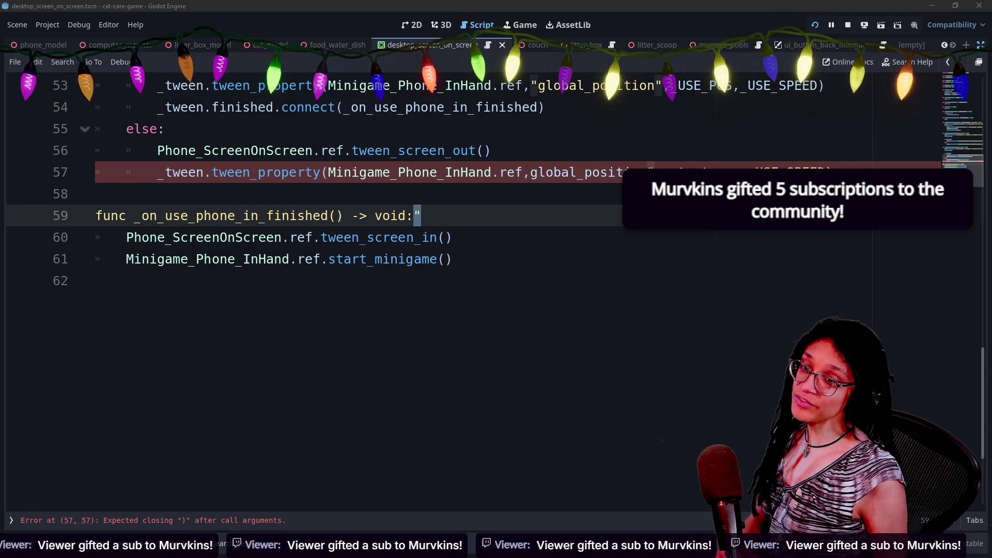
{"action": "mouse_move", "coordinate": [915, 490]}
{"action": "left_mouse_down"}
{"action": "mouse_move", "coordinate": [623, 389]}
{"action": "mouse_move", "coordinate": [560, 345]}
{"action": "left_mouse_up"}
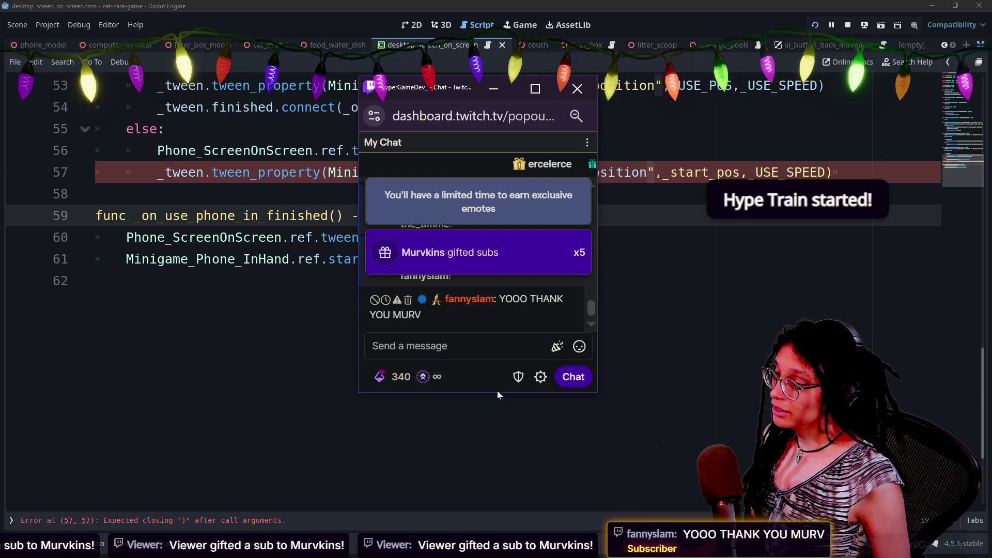
{"action": "mouse_move", "coordinate": [504, 393]}
{"action": "left_mouse_down"}
{"action": "mouse_move", "coordinate": [503, 510]}
{"action": "mouse_move", "coordinate": [525, 552]}
{"action": "left_mouse_up"}
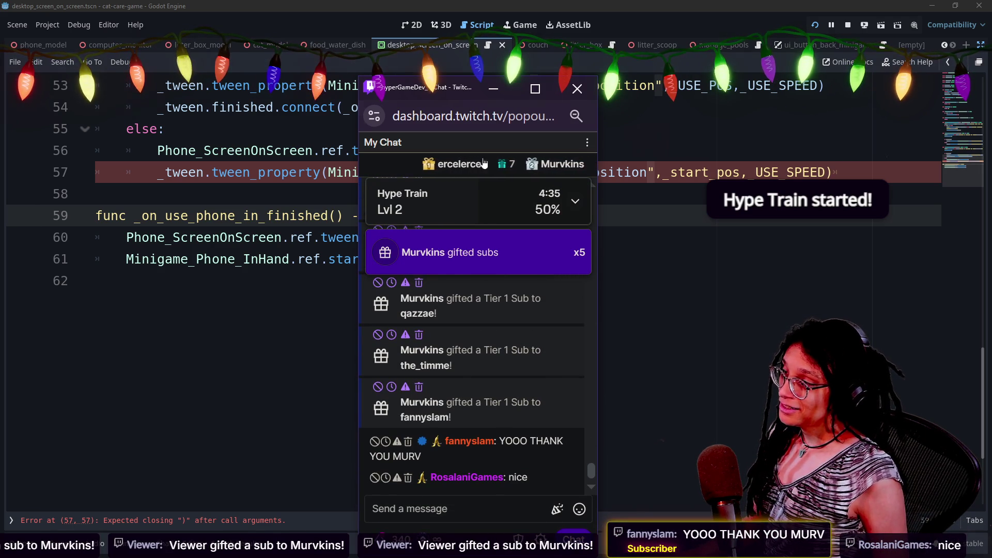
{"action": "left_click_drag", "start_coordinate": [464, 76], "coordinate": [464, 5]}
- Read through the gifted-sub chat messages, then move the chat popout off to the right
{"action": "scroll", "coordinate": [477, 331], "scroll_direction": "up", "scroll_amount": 5}
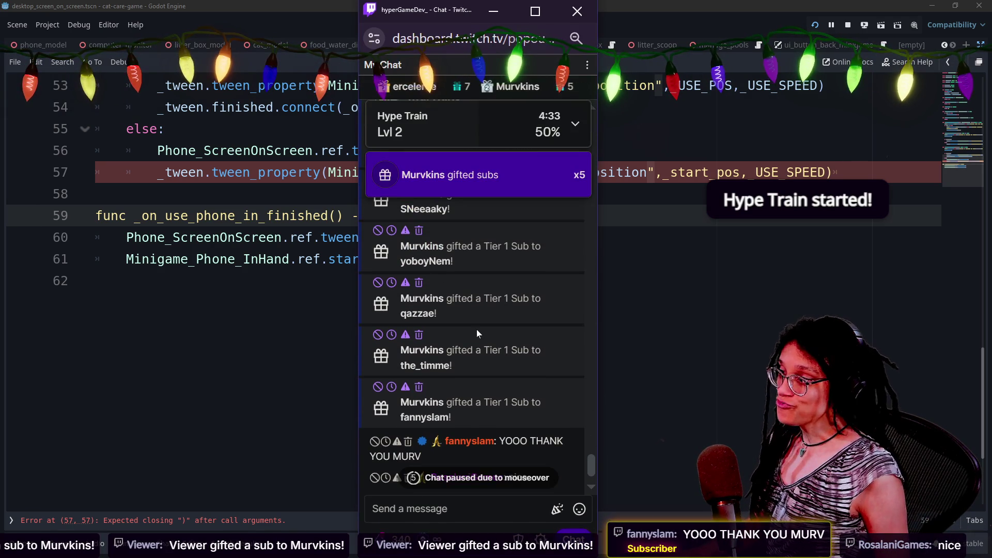
{"action": "scroll", "coordinate": [476, 333], "scroll_direction": "down", "scroll_amount": 3}
{"action": "scroll", "coordinate": [476, 333], "scroll_direction": "down", "scroll_amount": 2}
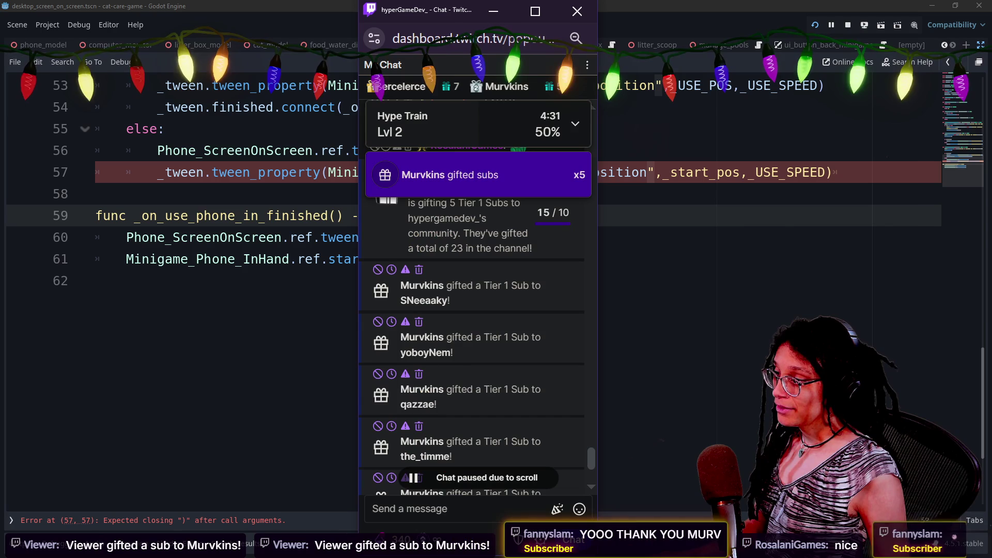
{"action": "left_click_drag", "start_coordinate": [591, 464], "coordinate": [591, 467]}
{"action": "scroll", "coordinate": [591, 467], "scroll_direction": "down", "scroll_amount": 1}
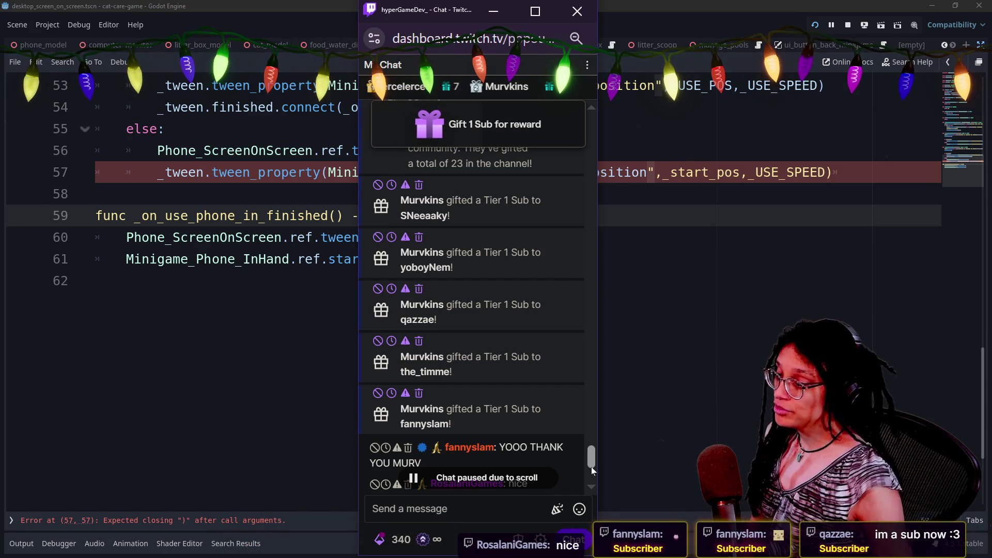
{"action": "scroll", "coordinate": [574, 461], "scroll_direction": "down", "scroll_amount": 3}
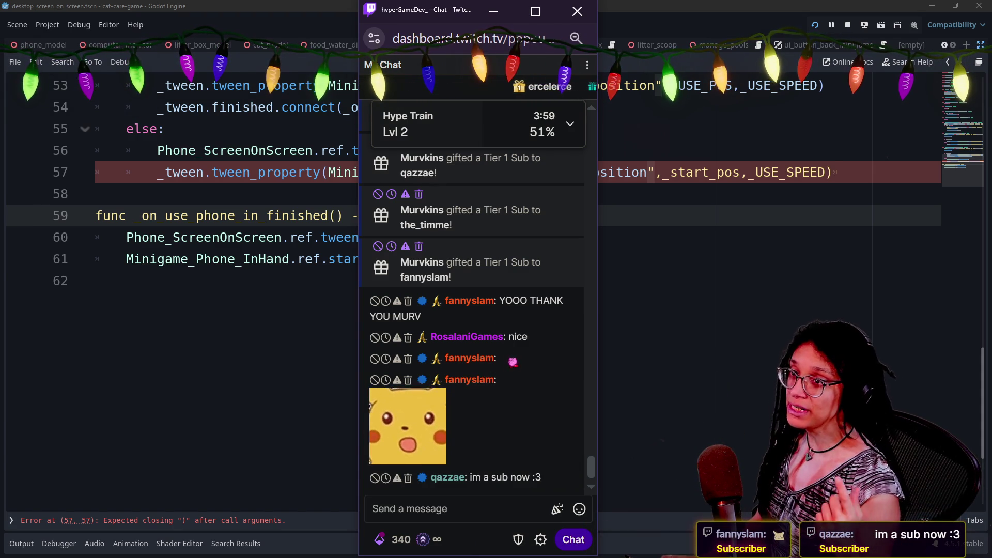
{"action": "key", "text": "alt+Tab"}
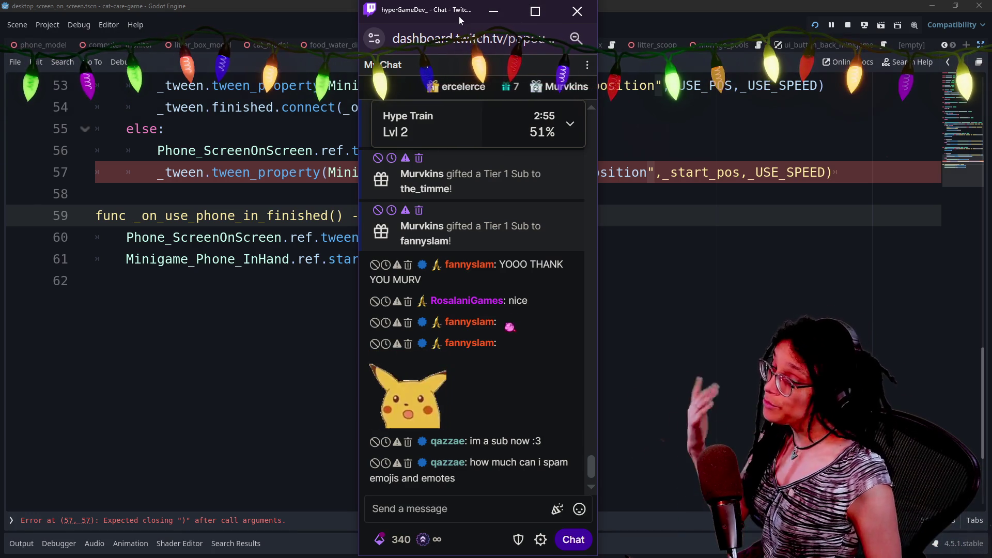
{"action": "mouse_move", "coordinate": [442, 17]}
{"action": "left_mouse_down"}
{"action": "mouse_move", "coordinate": [759, 142]}
{"action": "mouse_move", "coordinate": [751, 85]}
{"action": "mouse_move", "coordinate": [991, 88]}
{"action": "left_mouse_up"}
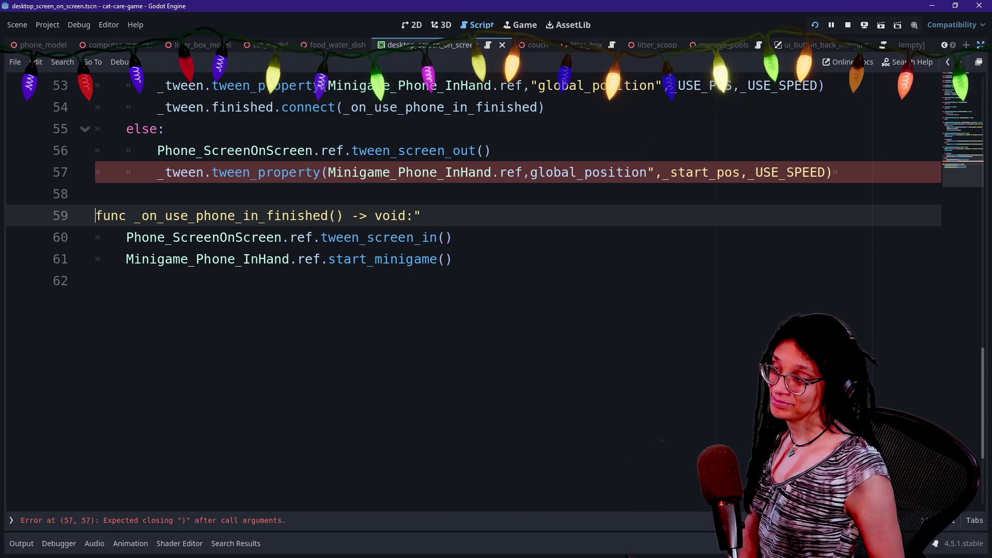
- Step through the use-finished function lines, starting from empty line 58
{"action": "left_click", "coordinate": [95, 194]}
{"action": "key", "text": "Down"}
{"action": "key", "text": "Down"}
{"action": "key", "text": "Up"}
{"action": "key", "text": "Up"}
{"action": "key", "text": "Down"}
{"action": "key", "text": "Down"}
{"action": "key", "text": "Up"}
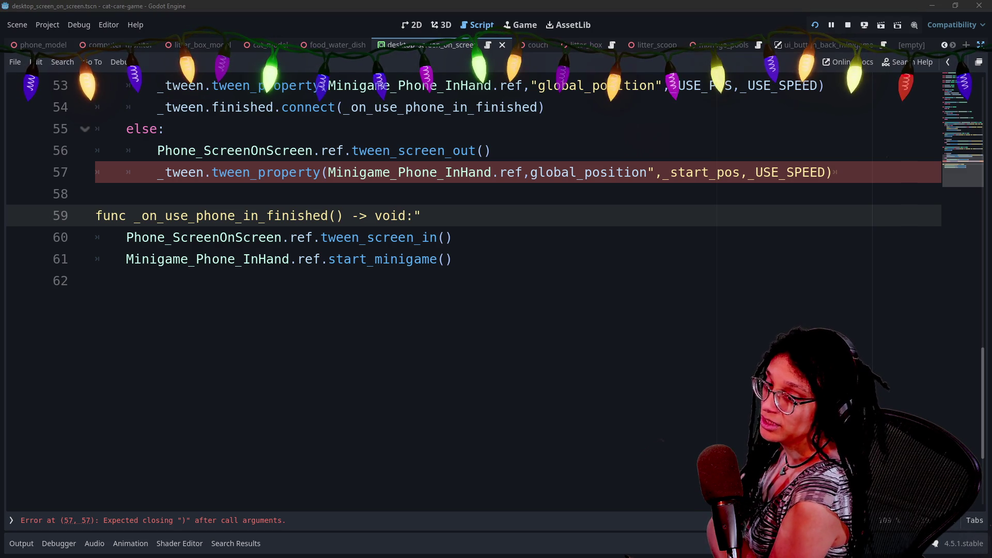
- Move between lines 62 and 58, then bring the VLC playlist window over the editor
{"action": "left_click", "coordinate": [155, 281]}
{"action": "left_click", "coordinate": [421, 215]}
{"action": "key", "text": "Down"}
{"action": "key", "text": "Down"}
{"action": "key", "text": "Down"}
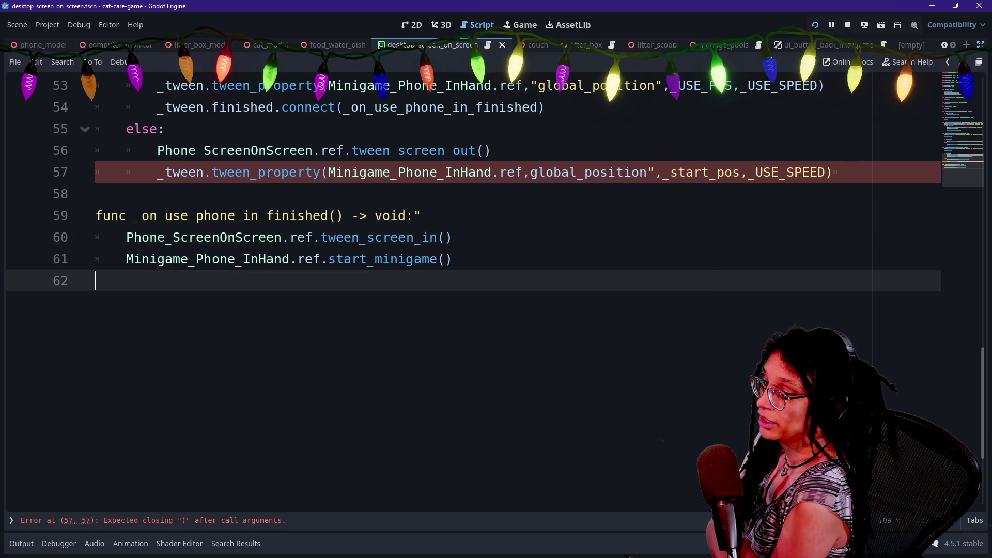
{"action": "key", "text": "Left"}
{"action": "key", "text": "Up"}
{"action": "key", "text": "Up"}
{"action": "key", "text": "Up"}
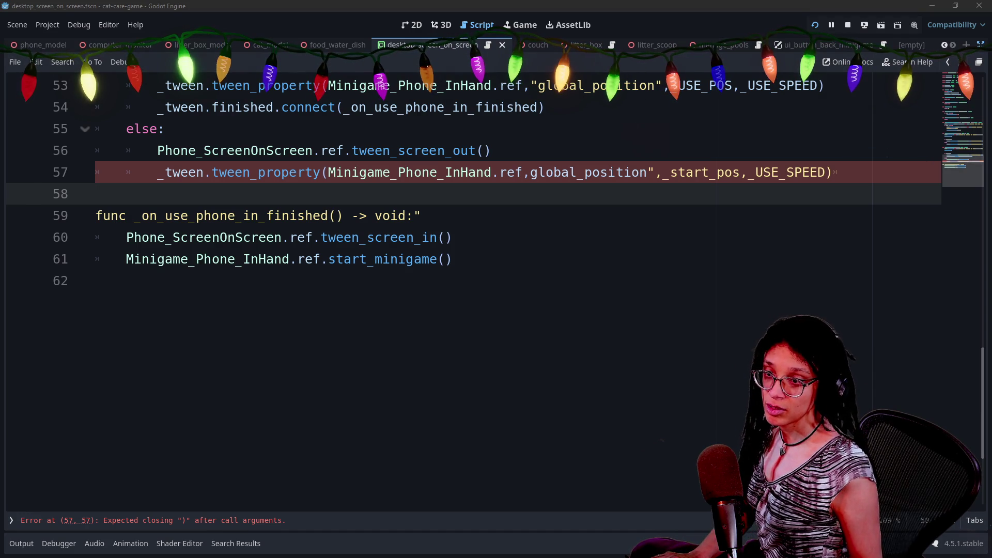
{"action": "left_click_drag", "start_coordinate": [991, 269], "coordinate": [436, 110]}
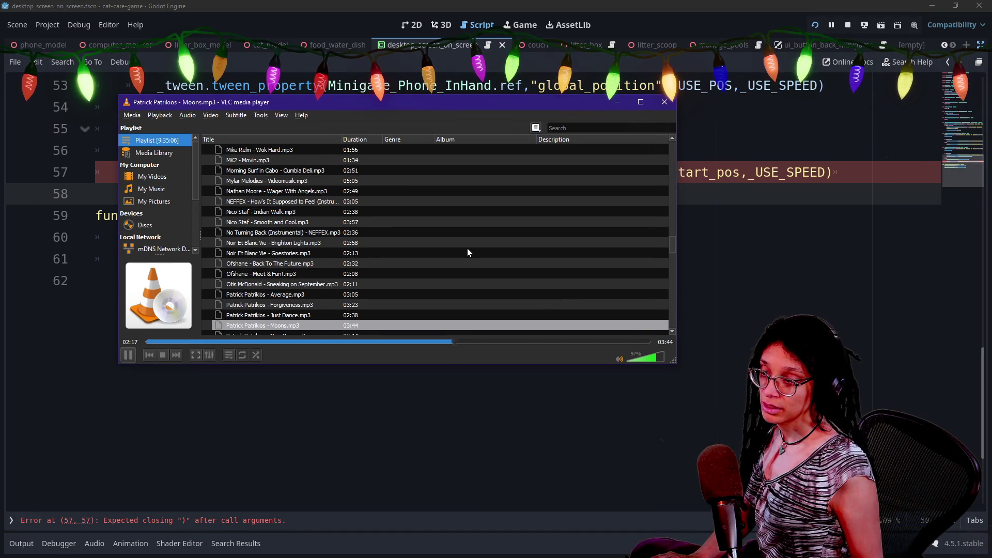
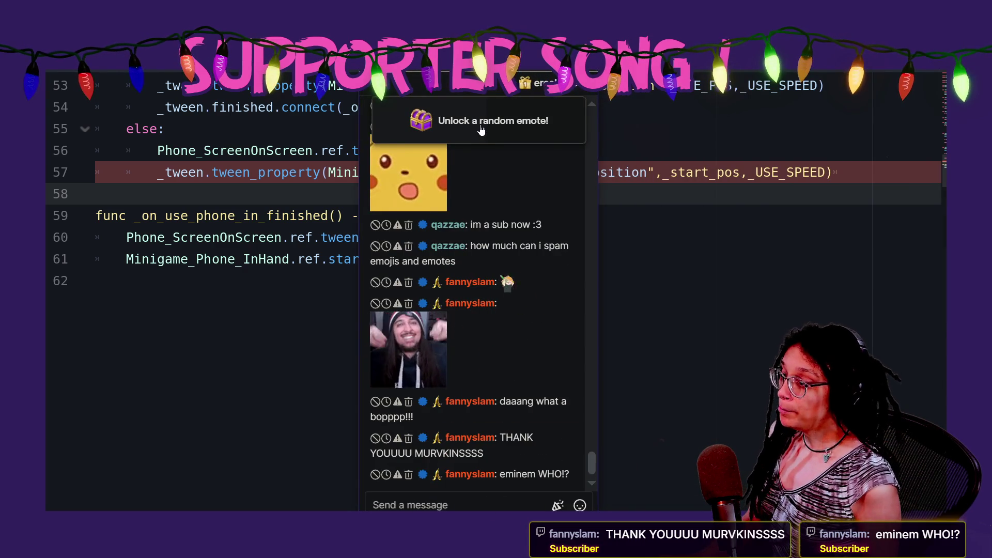
- Look over the Hype Train and gift offer, claim the Hype Chest's WhosThisDiva emote, then close chat
{"action": "left_click", "coordinate": [480, 128]}
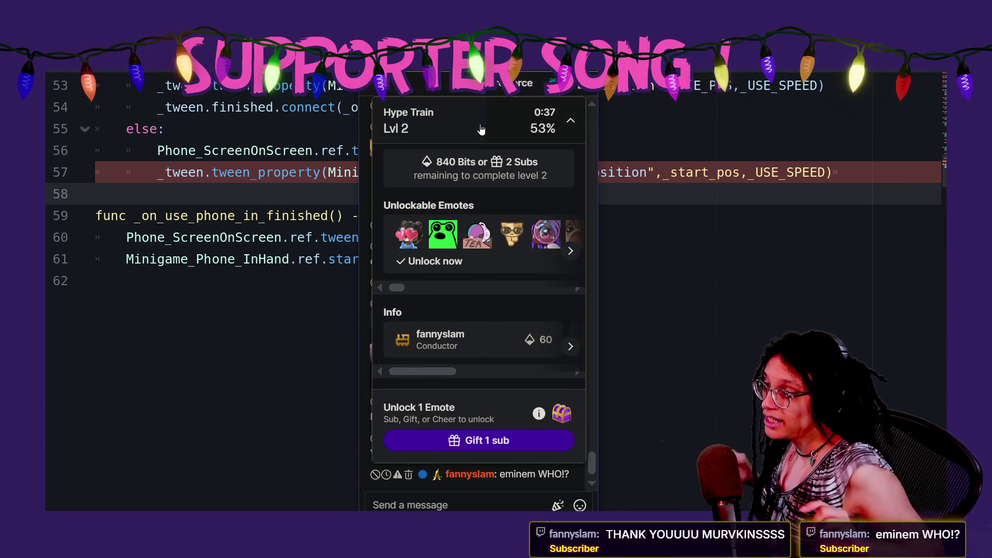
{"action": "left_click", "coordinate": [437, 120]}
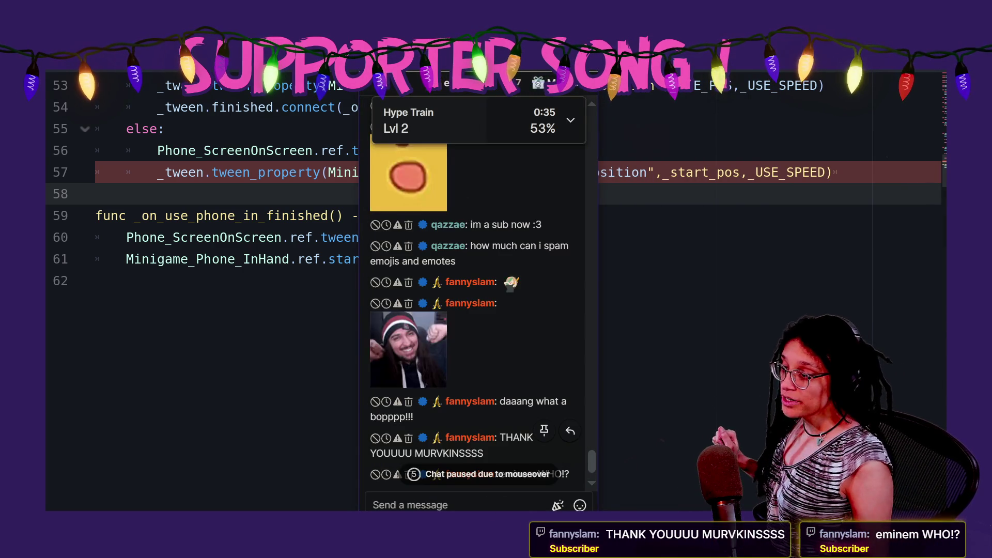
{"action": "left_click", "coordinate": [436, 120]}
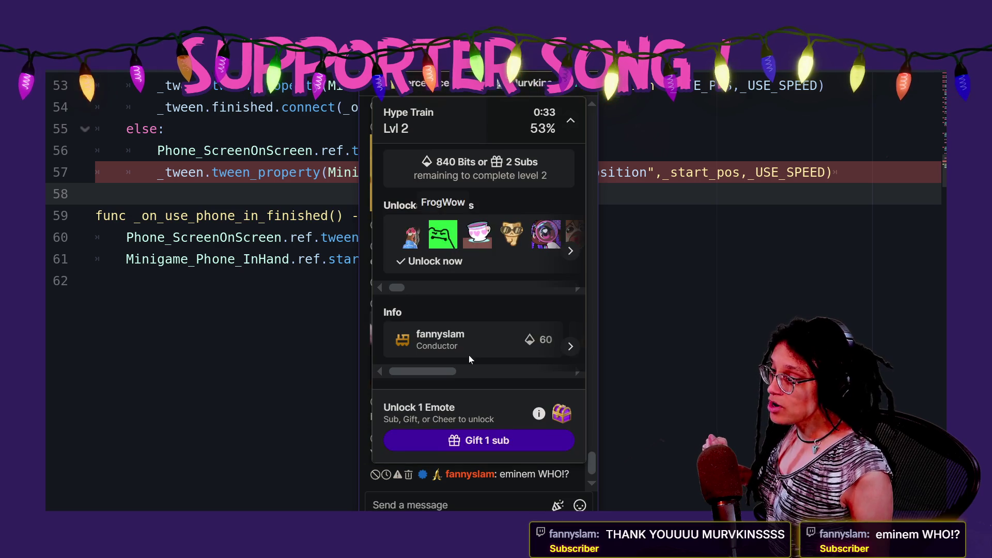
{"action": "left_click", "coordinate": [476, 438]}
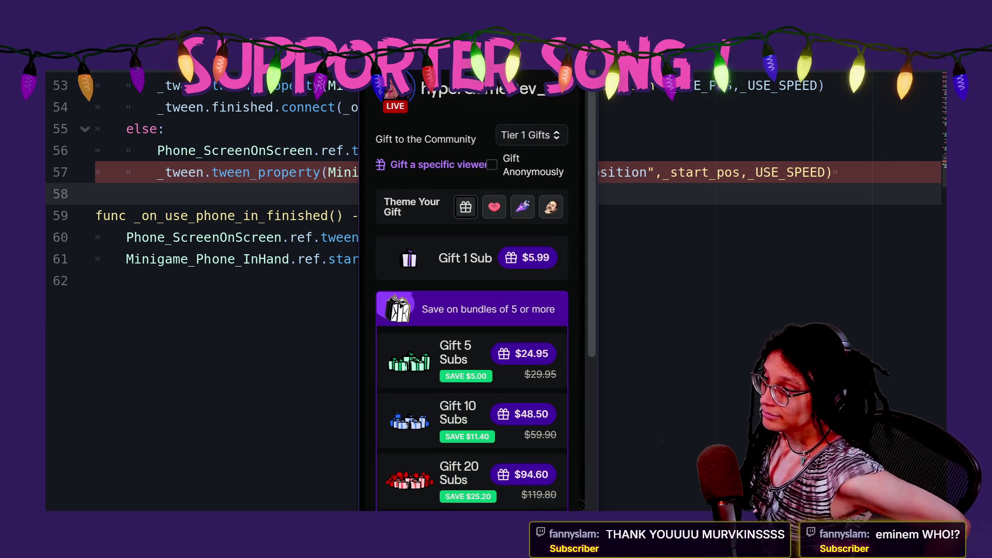
{"action": "left_click", "coordinate": [554, 76]}
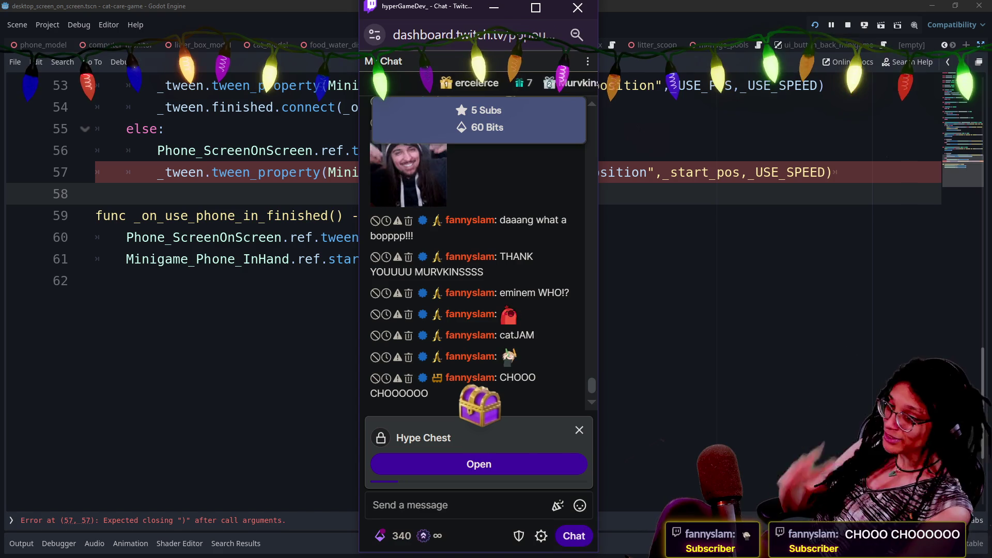
{"action": "left_click", "coordinate": [443, 467]}
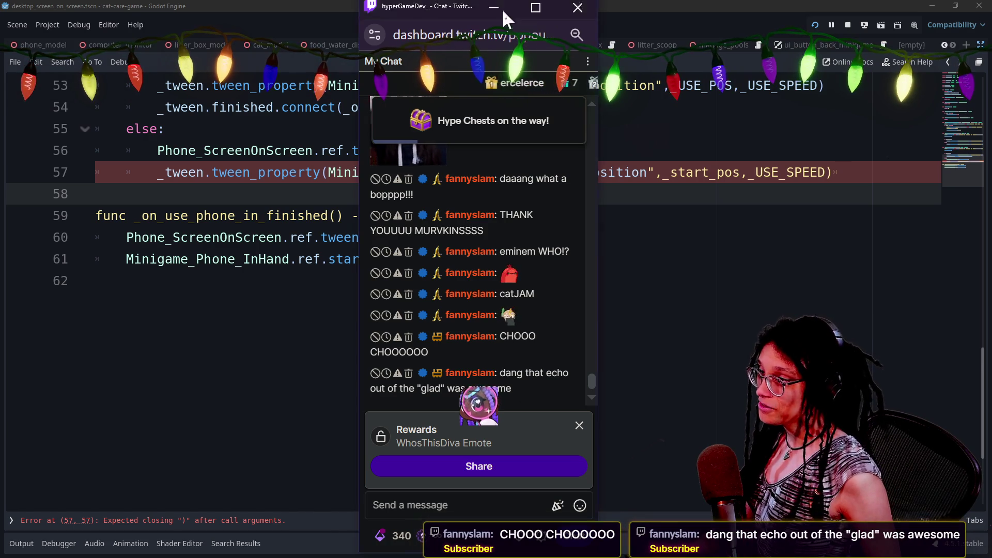
{"action": "left_click", "coordinate": [577, 8]}
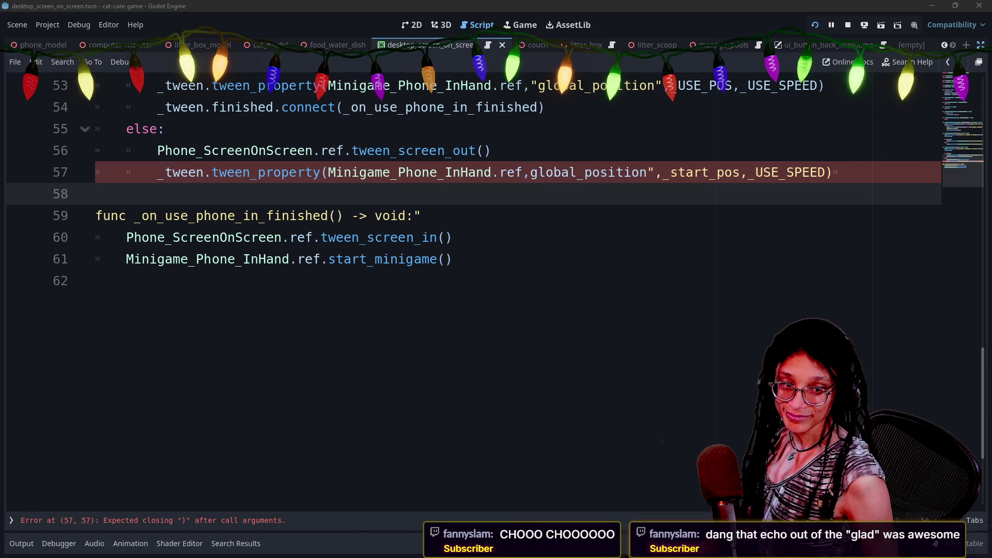
- Insert the missing double quote before global_position on line 57 to fix the syntax error
{"action": "left_click", "coordinate": [445, 237]}
{"action": "left_click", "coordinate": [446, 172]}
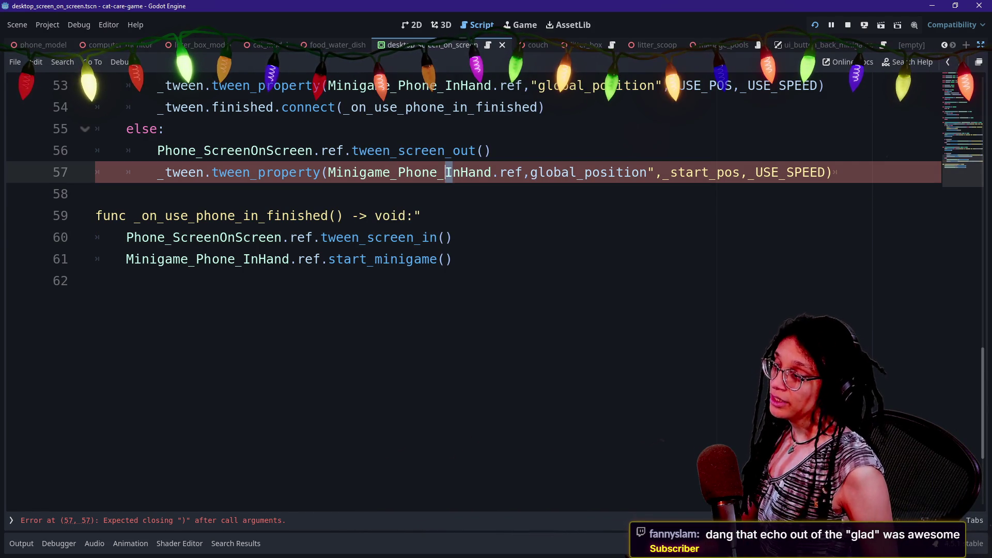
{"action": "left_click", "coordinate": [96, 193]}
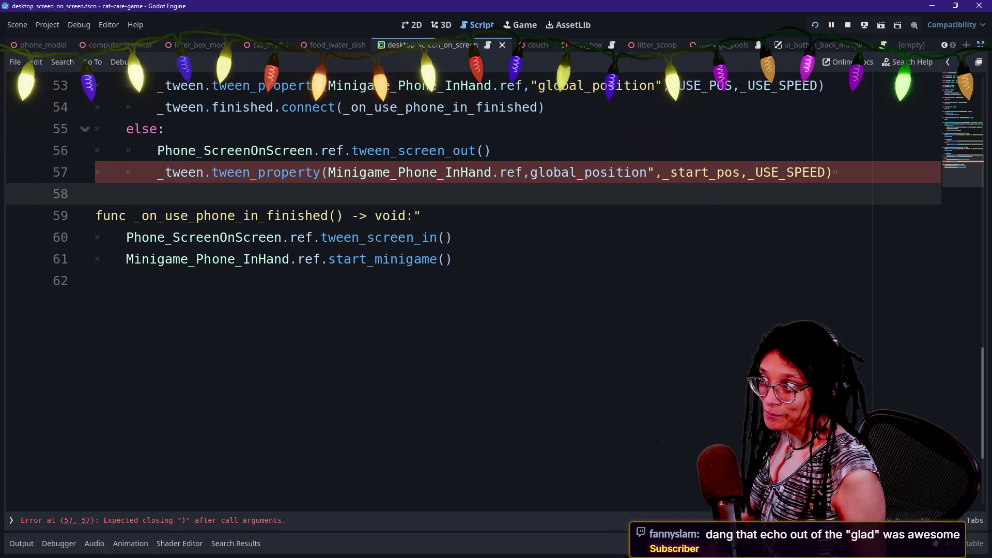
{"action": "mouse_move", "coordinate": [511, 173]}
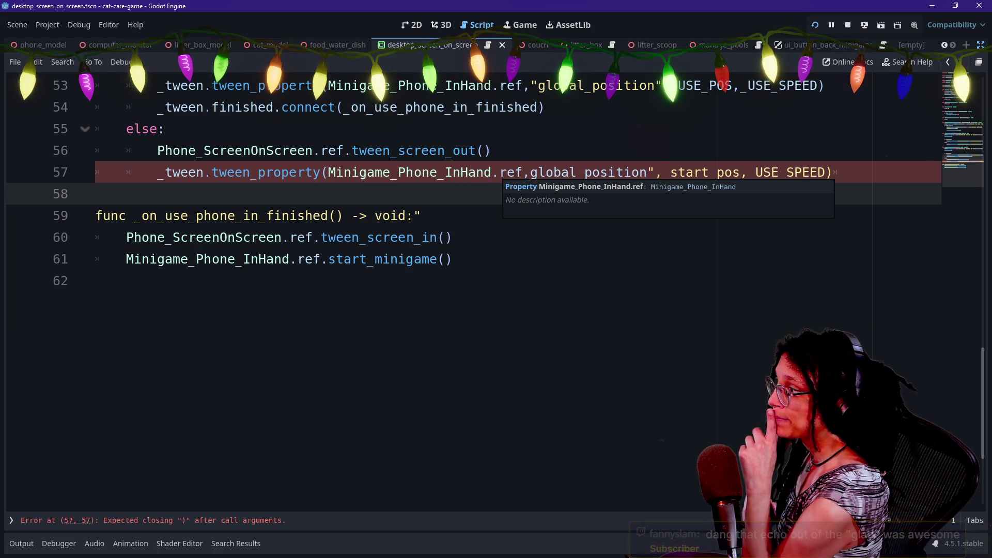
{"action": "left_click", "coordinate": [532, 172]}
{"action": "type", "text": "\""}
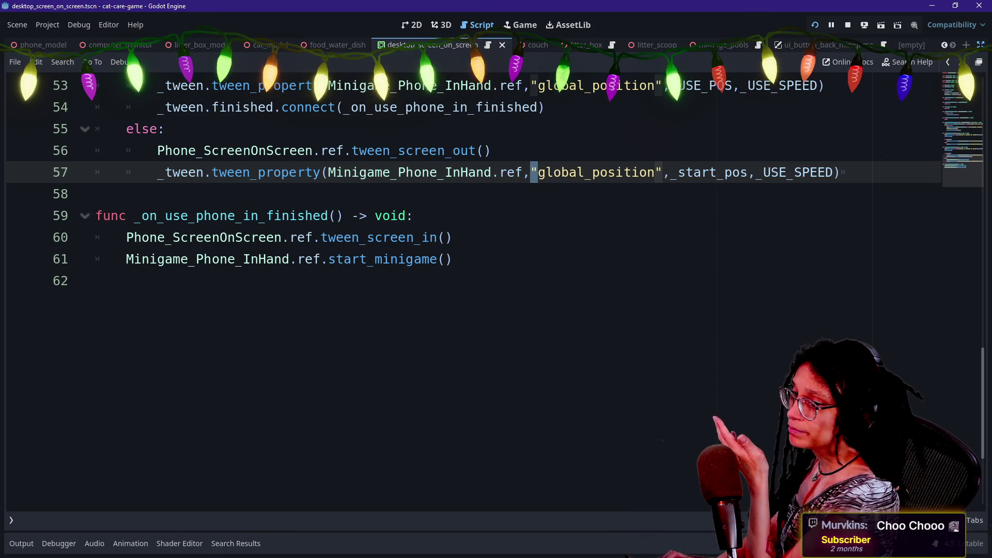
{"action": "right_click", "coordinate": [627, 193]}
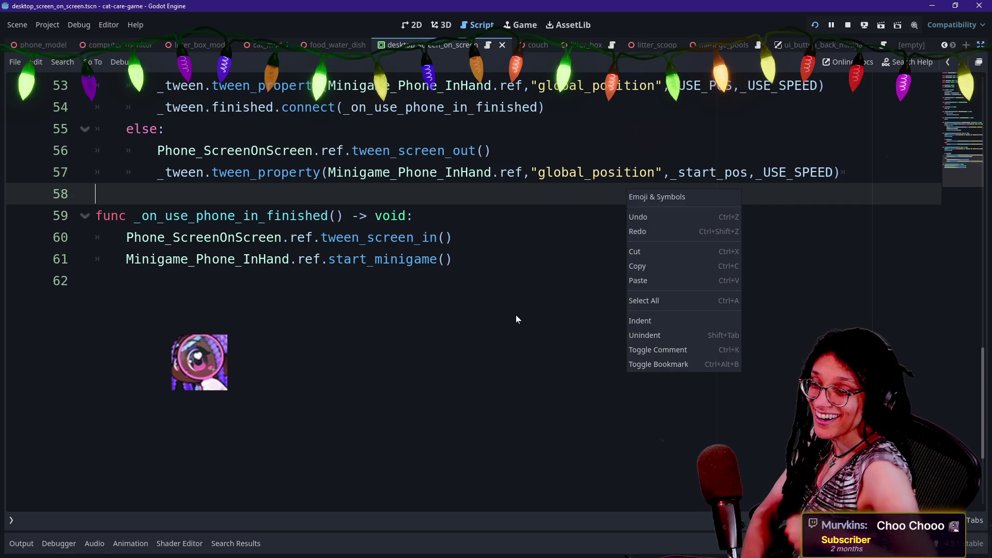
{"action": "key", "text": "Escape"}
{"action": "left_click", "coordinate": [96, 281]}
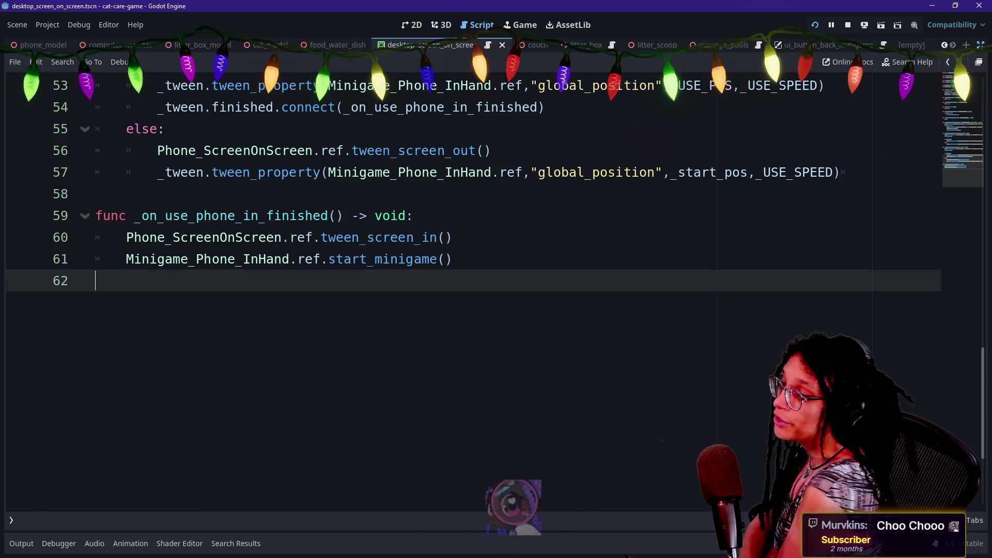
{"action": "left_click", "coordinate": [454, 237]}
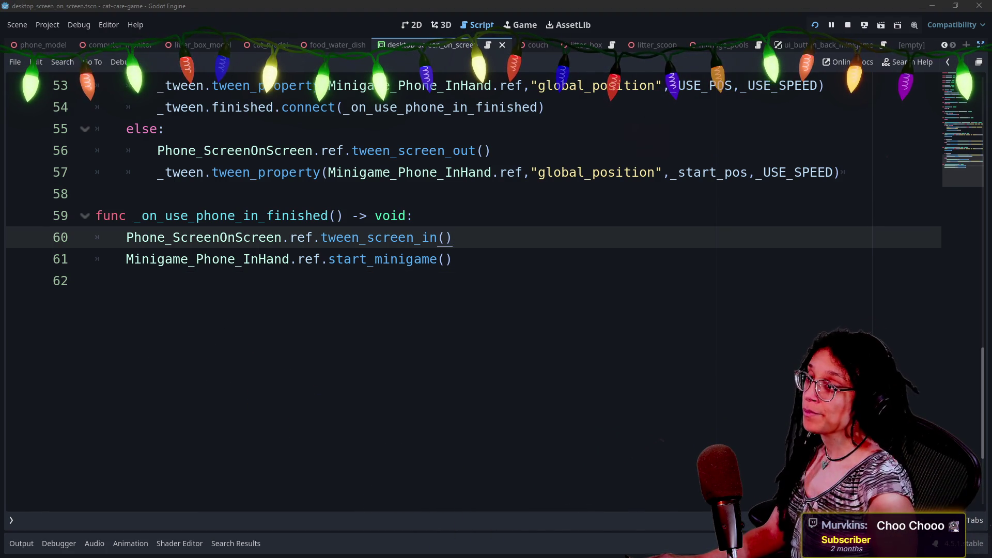
{"action": "key", "text": "alt+Tab"}
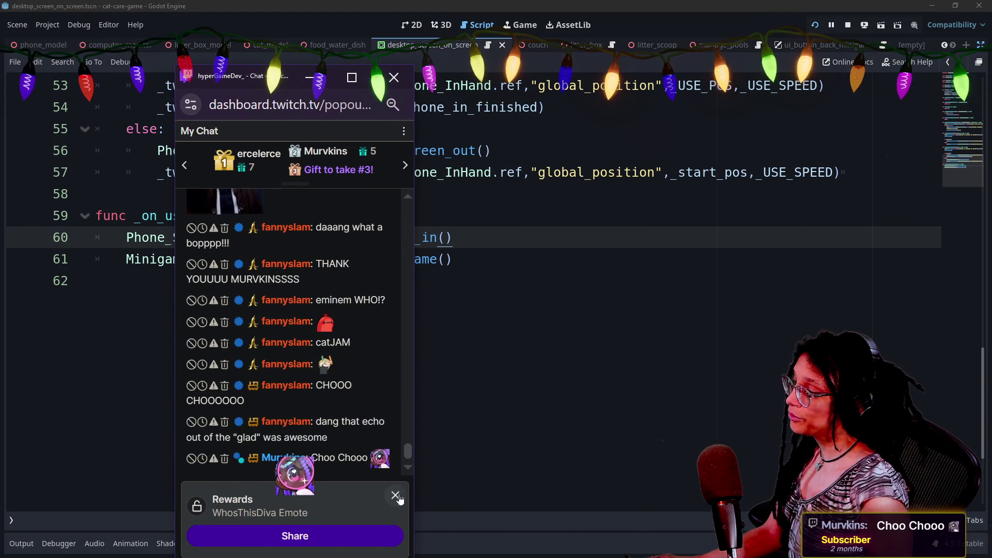
- Post a chat message of seven WhosThisDiva emotes from the TwitchHypeTrain emote set
{"action": "mouse_move", "coordinate": [291, 84]}
{"action": "left_mouse_down"}
{"action": "mouse_move", "coordinate": [290, 217]}
{"action": "mouse_move", "coordinate": [429, 48]}
{"action": "left_mouse_up"}
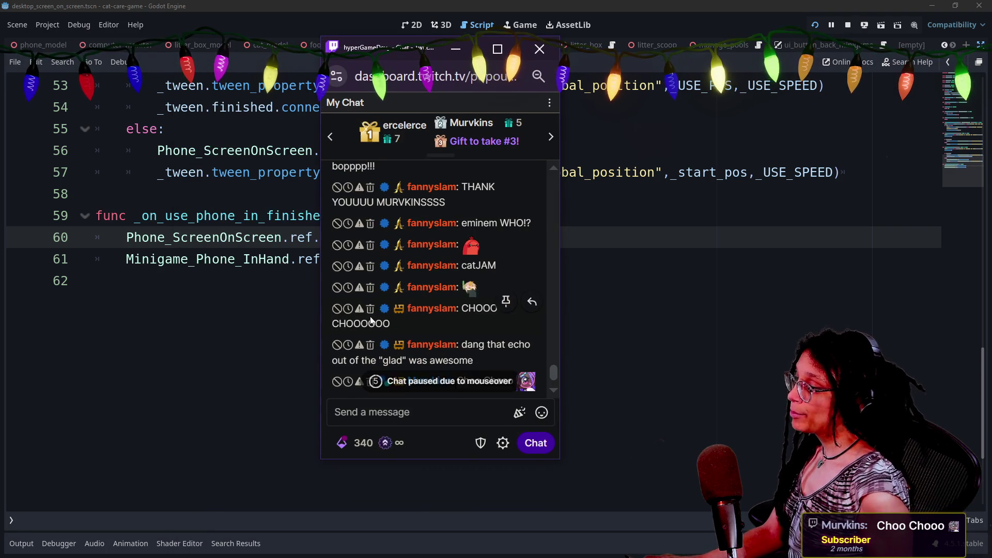
{"action": "left_click", "coordinate": [541, 412]}
{"action": "scroll", "coordinate": [420, 289], "scroll_direction": "down", "scroll_amount": 5}
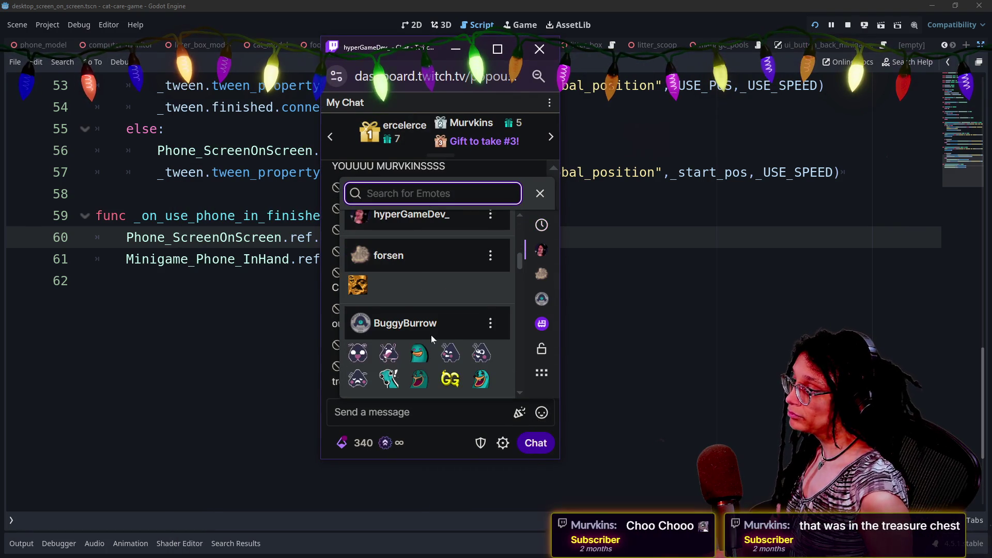
{"action": "scroll", "coordinate": [431, 336], "scroll_direction": "down", "scroll_amount": 5}
{"action": "scroll", "coordinate": [430, 336], "scroll_direction": "up", "scroll_amount": 2}
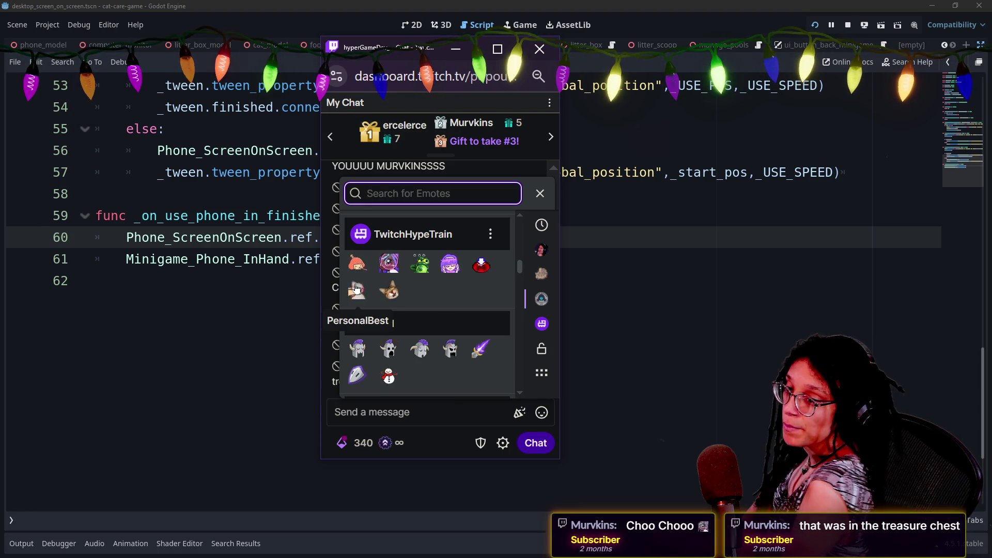
{"action": "left_click", "coordinate": [385, 267]}
{"action": "left_click", "coordinate": [386, 267]}
{"action": "left_click", "coordinate": [386, 266]}
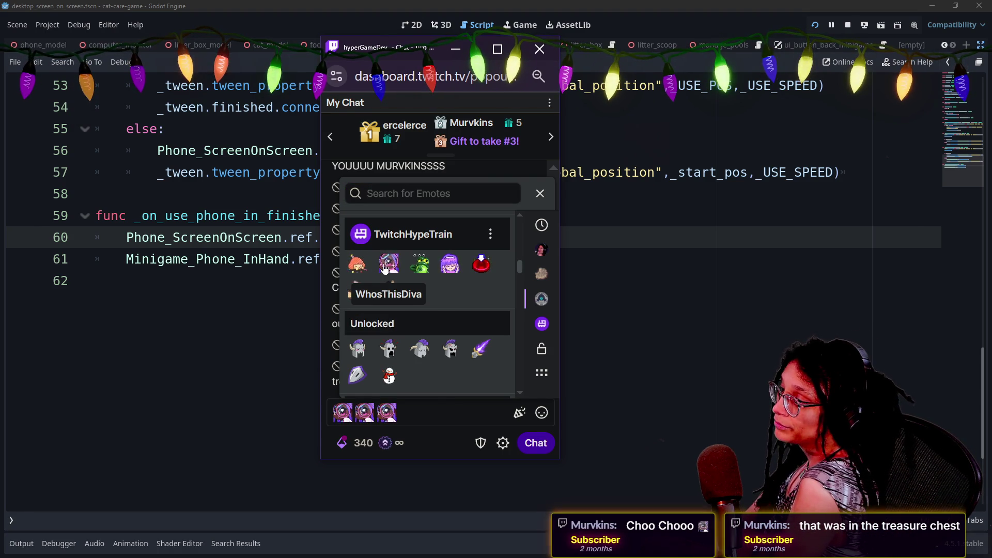
{"action": "left_click", "coordinate": [385, 266]}
{"action": "left_click", "coordinate": [386, 266]}
{"action": "left_click", "coordinate": [386, 266]}
{"action": "left_click", "coordinate": [385, 267]}
{"action": "left_click", "coordinate": [535, 443]}
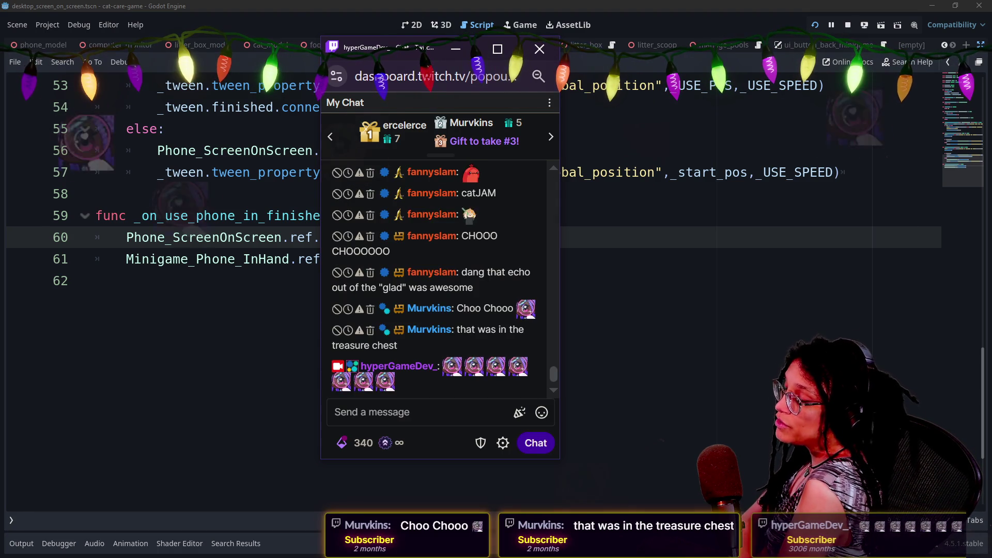
{"action": "mouse_move", "coordinate": [405, 53]}
{"action": "left_mouse_down"}
{"action": "mouse_move", "coordinate": [686, 141]}
{"action": "mouse_move", "coordinate": [991, 139]}
{"action": "left_mouse_up"}
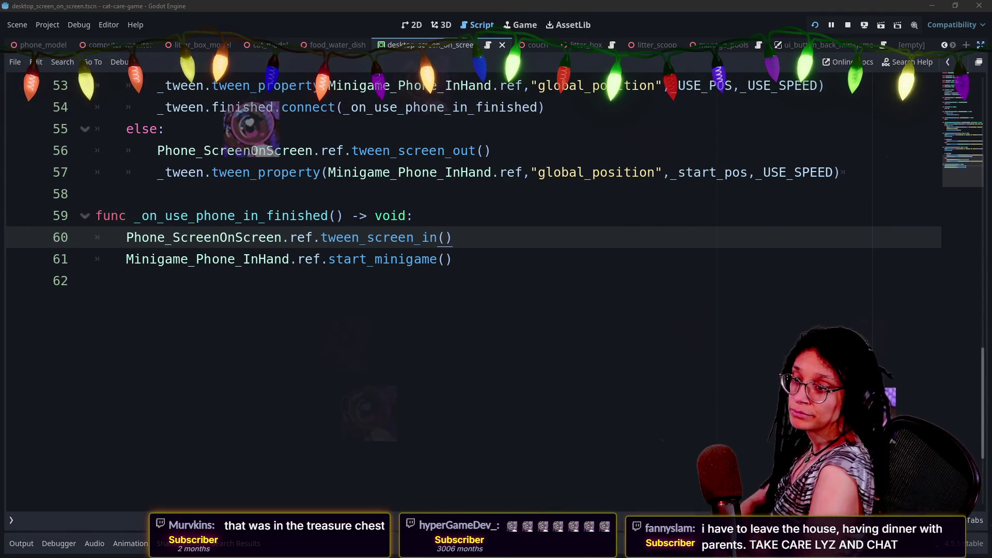
- Review the phone tween code on lines 50–62, then leave distraction-free mode to restore the docks
{"action": "left_click", "coordinate": [95, 280]}
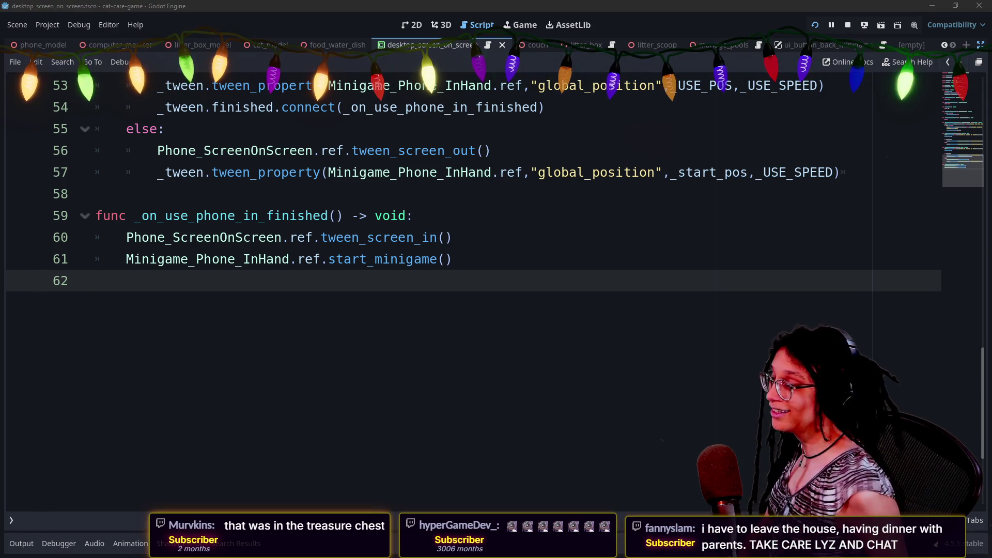
{"action": "key", "text": "Up"}
{"action": "key", "text": "Up"}
{"action": "key", "text": "Up"}
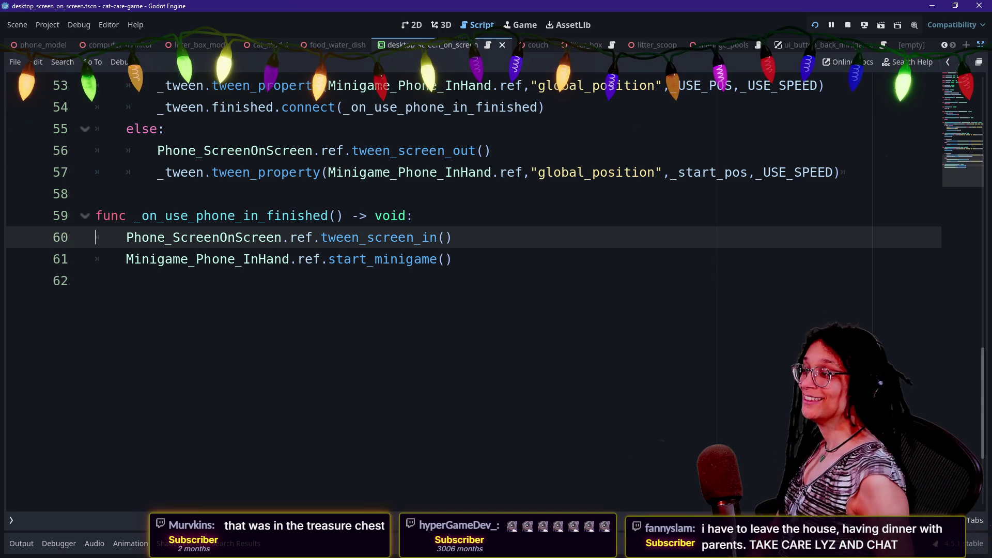
{"action": "key", "text": "Down"}
{"action": "key", "text": "Up"}
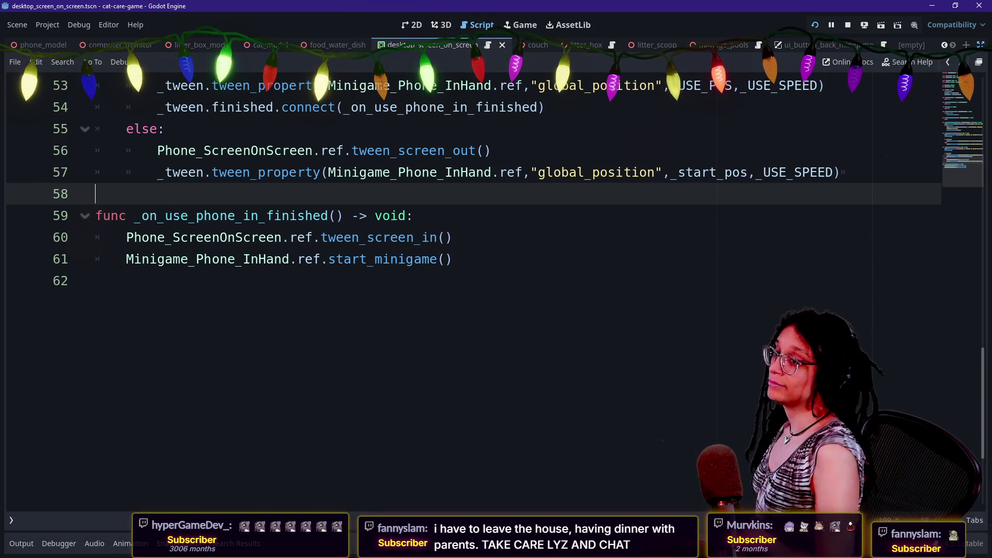
{"action": "left_click", "coordinate": [451, 237]}
{"action": "left_click", "coordinate": [452, 259]}
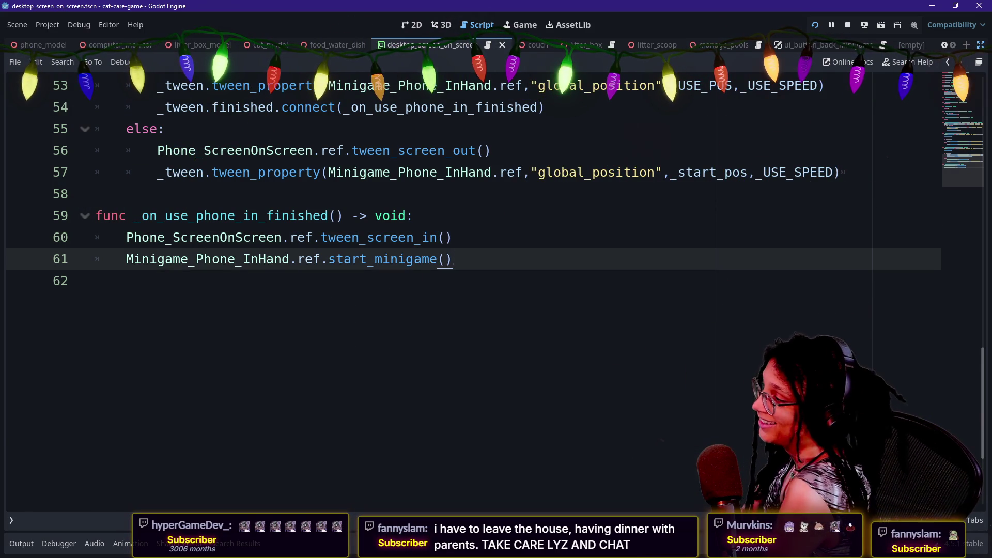
{"action": "key", "text": "Up"}
{"action": "key", "text": "Up"}
{"action": "key", "text": "Up"}
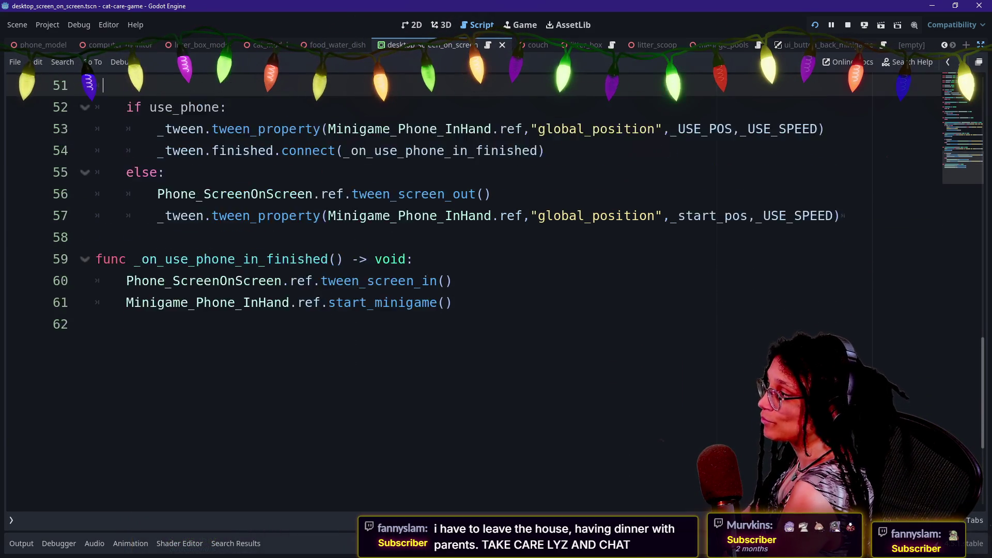
{"action": "key", "text": "Up"}
{"action": "key", "text": "Up"}
{"action": "key", "text": "Up"}
{"action": "key", "text": "Down"}
{"action": "key", "text": "Down"}
{"action": "key", "text": "Down"}
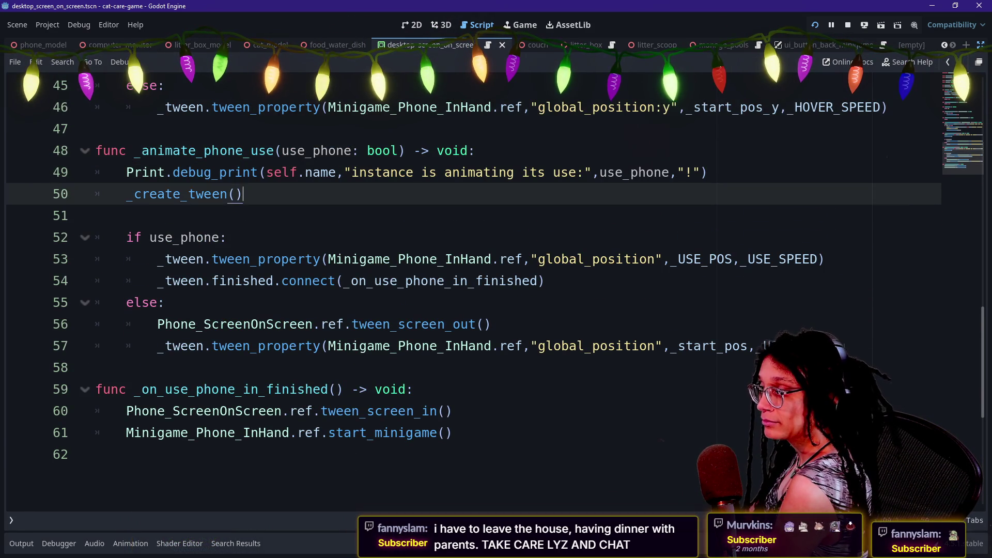
{"action": "key", "text": "Down"}
{"action": "left_click", "coordinate": [165, 302]}
{"action": "left_click", "coordinate": [377, 324]}
{"action": "left_click", "coordinate": [438, 345]}
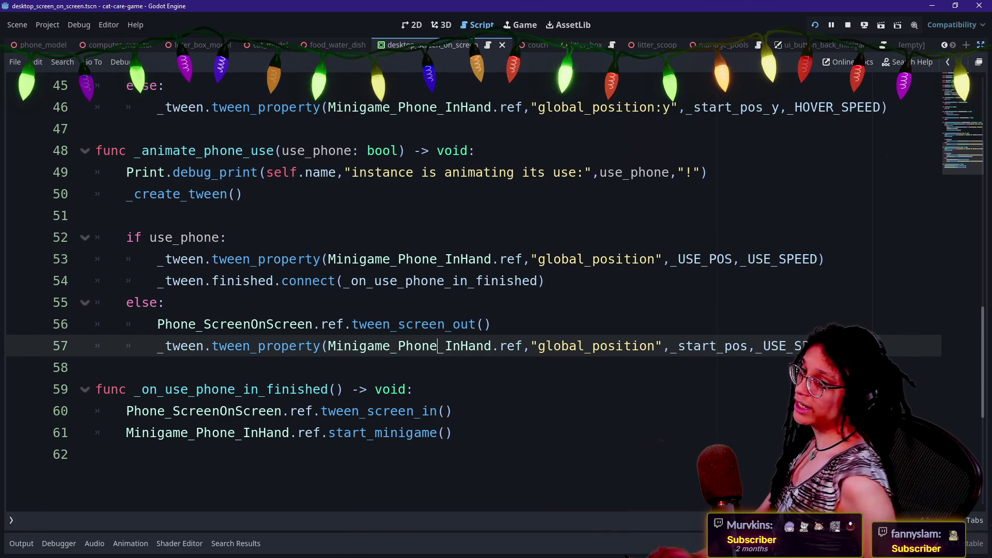
{"action": "key", "text": "ctrl+shift+F11"}
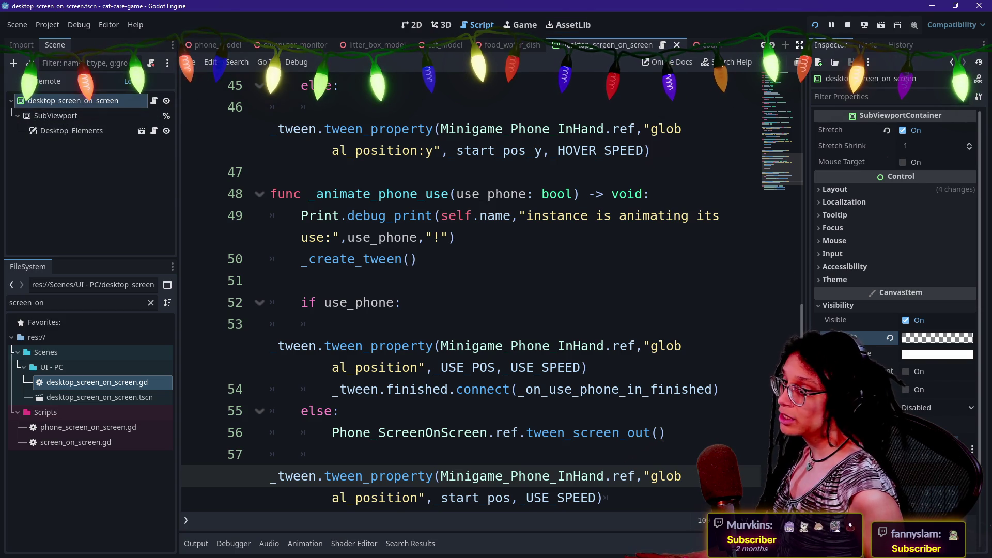
- Quick-open the phone_in_hand.tscn scene
{"action": "left_click", "coordinate": [361, 129]}
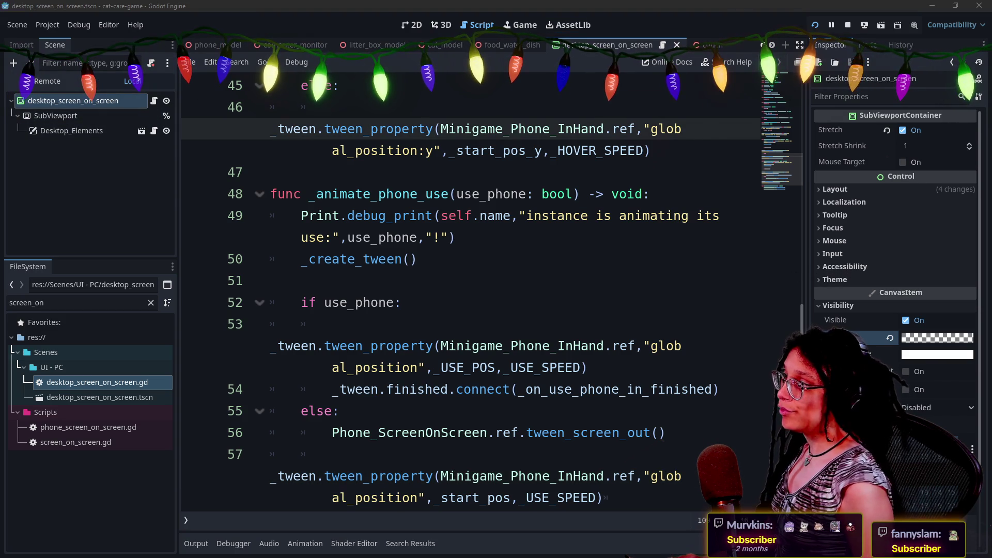
{"action": "key", "text": "shift+alt+o"}
{"action": "type", "text": "phone"}
{"action": "key", "text": "Down"}
{"action": "key", "text": "Down"}
{"action": "key", "text": "Down"}
{"action": "key", "text": "Down"}
{"action": "key", "text": "Down"}
{"action": "key", "text": "Down"}
{"action": "key", "text": "Return"}
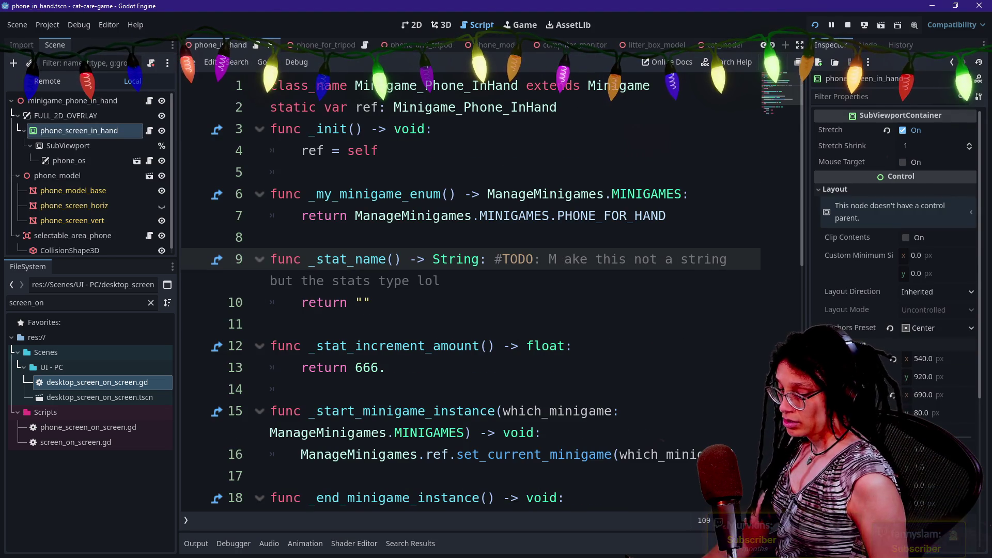
- Set phone_screen_in_hand's Modulate alpha to 0 (ffffff00), then save and run the project
{"action": "scroll", "coordinate": [863, 329], "scroll_direction": "down", "scroll_amount": 5}
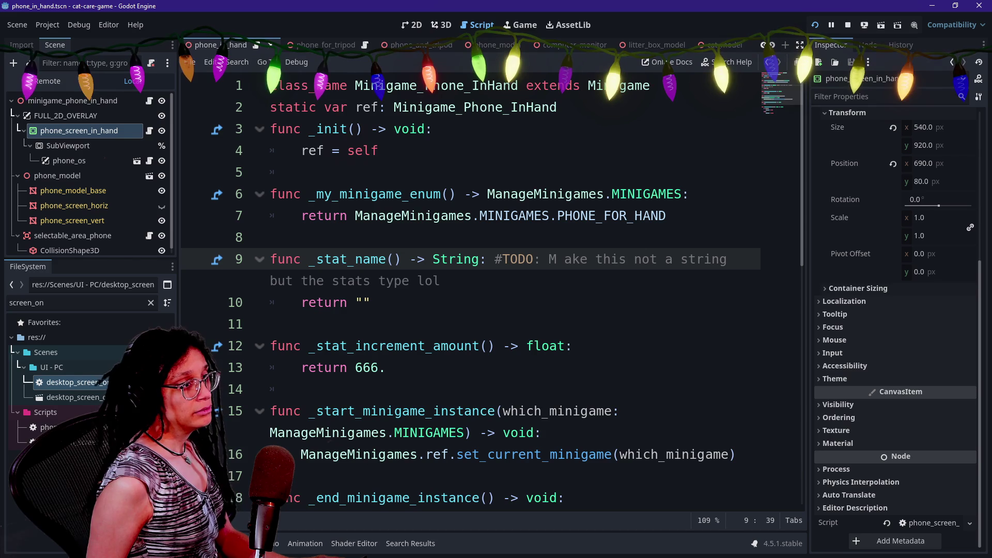
{"action": "left_click", "coordinate": [850, 406]}
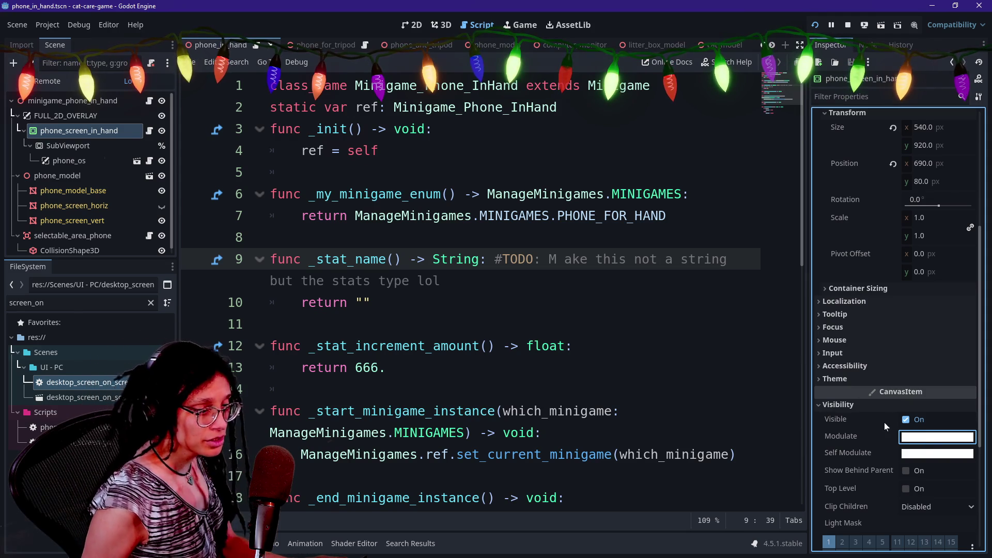
{"action": "left_click", "coordinate": [923, 439]}
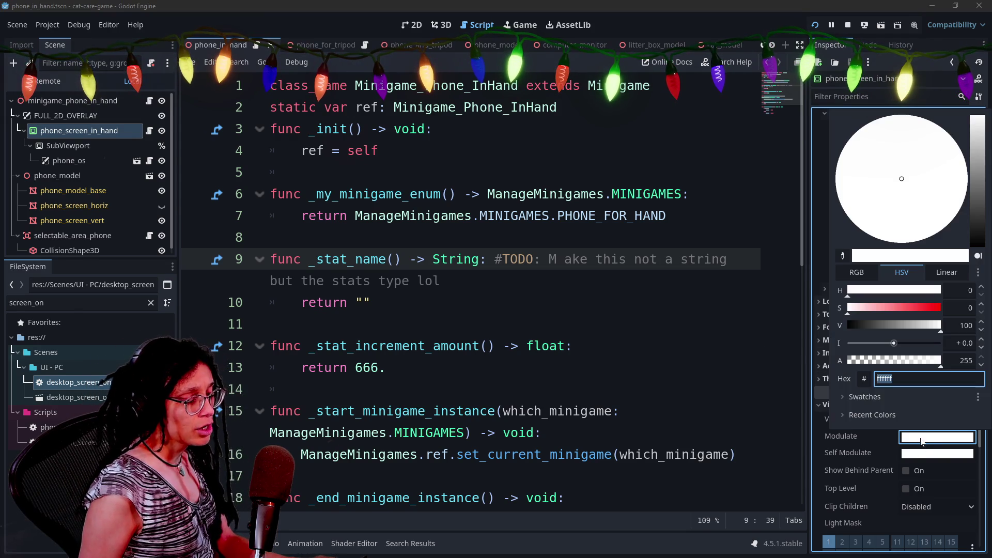
{"action": "left_click_drag", "start_coordinate": [901, 368], "coordinate": [796, 371]}
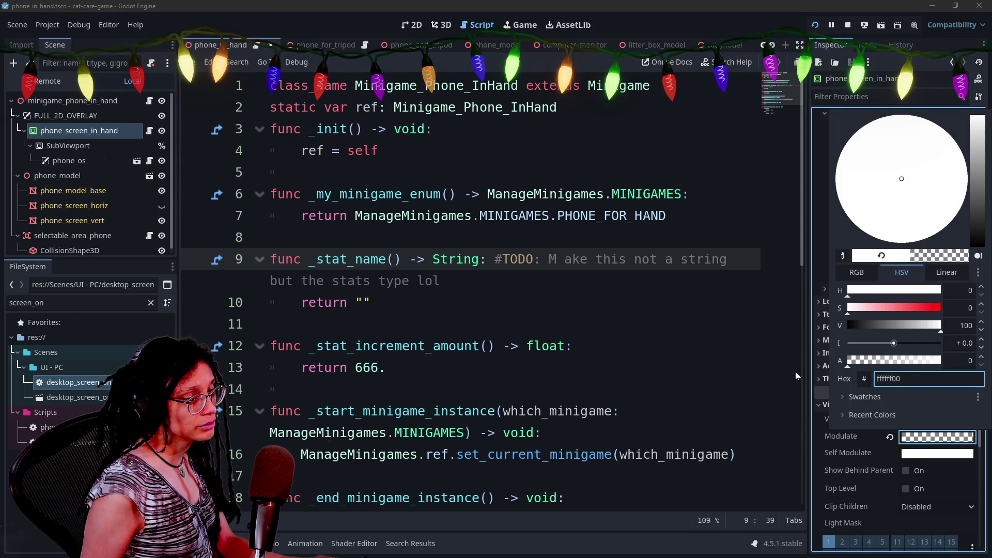
{"action": "left_click", "coordinate": [547, 314]}
{"action": "left_click", "coordinate": [547, 314]}
{"action": "left_click", "coordinate": [810, 21]}
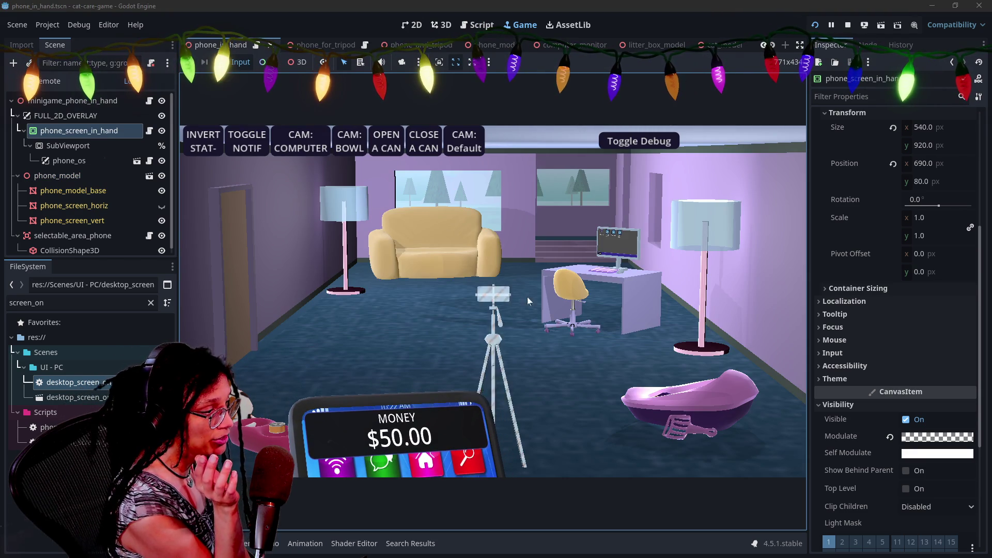
- Stop the running game and look over the current phone script around its TODO comment
{"action": "left_click", "coordinate": [848, 26]}
{"action": "scroll", "coordinate": [490, 289], "scroll_direction": "down", "scroll_amount": 7}
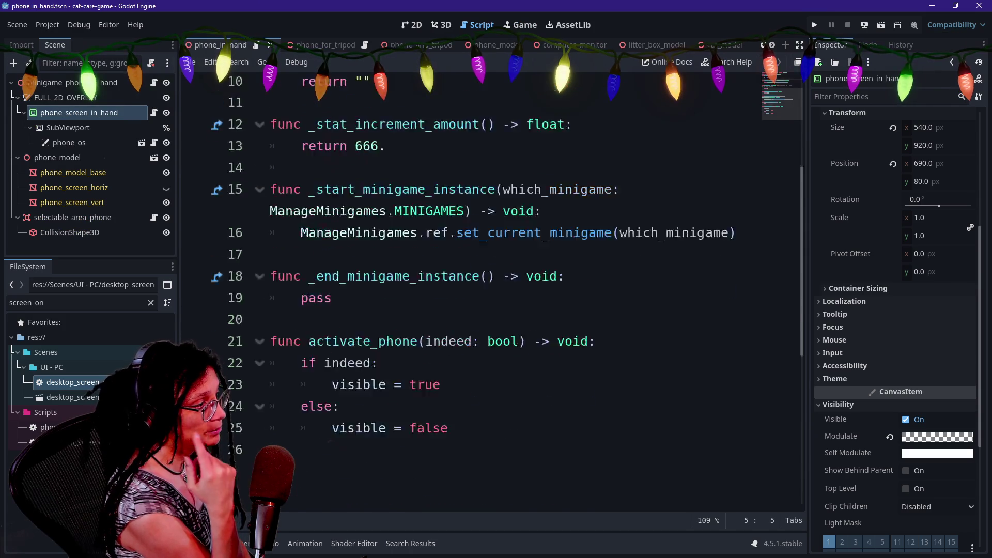
{"action": "scroll", "coordinate": [491, 290], "scroll_direction": "up", "scroll_amount": 7}
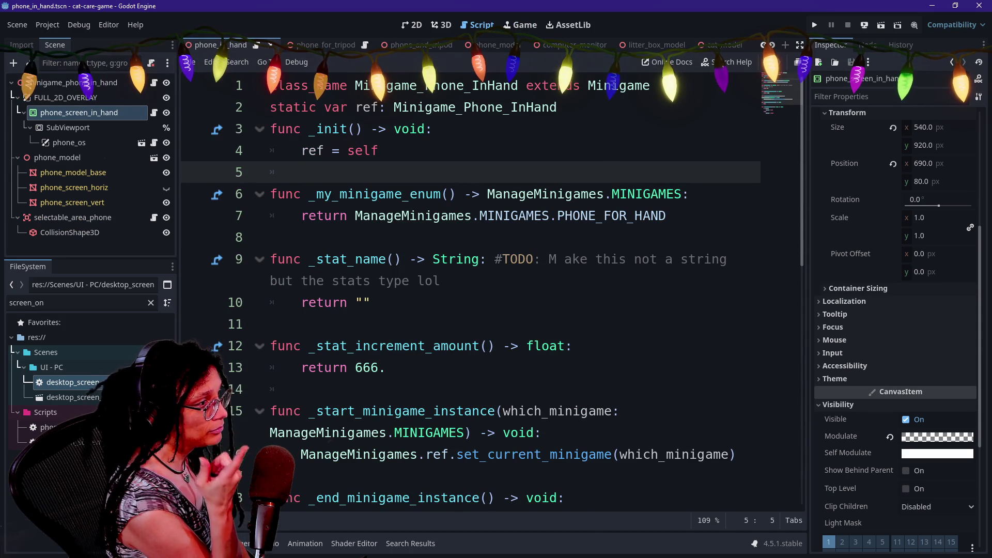
{"action": "scroll", "coordinate": [491, 289], "scroll_direction": "down", "scroll_amount": 2}
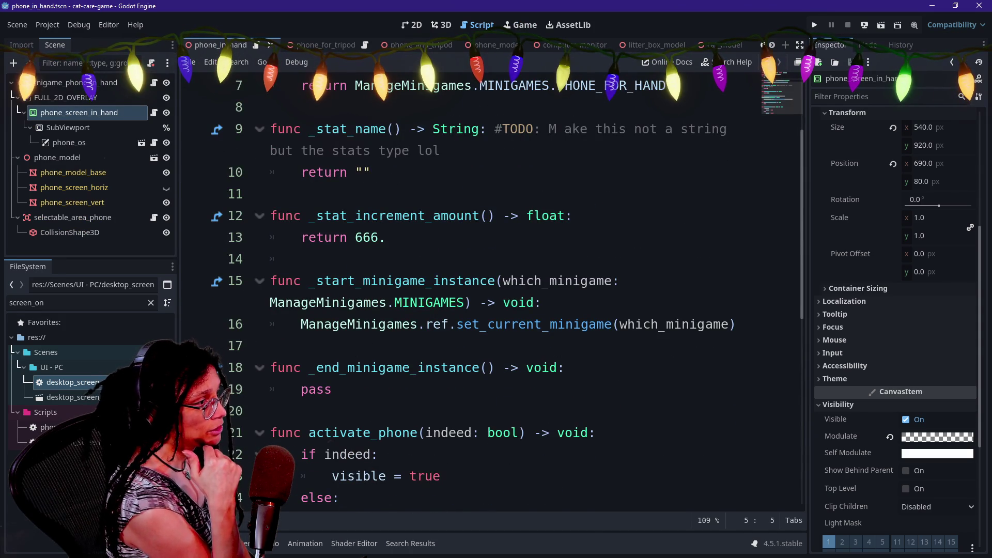
{"action": "left_click", "coordinate": [371, 172]}
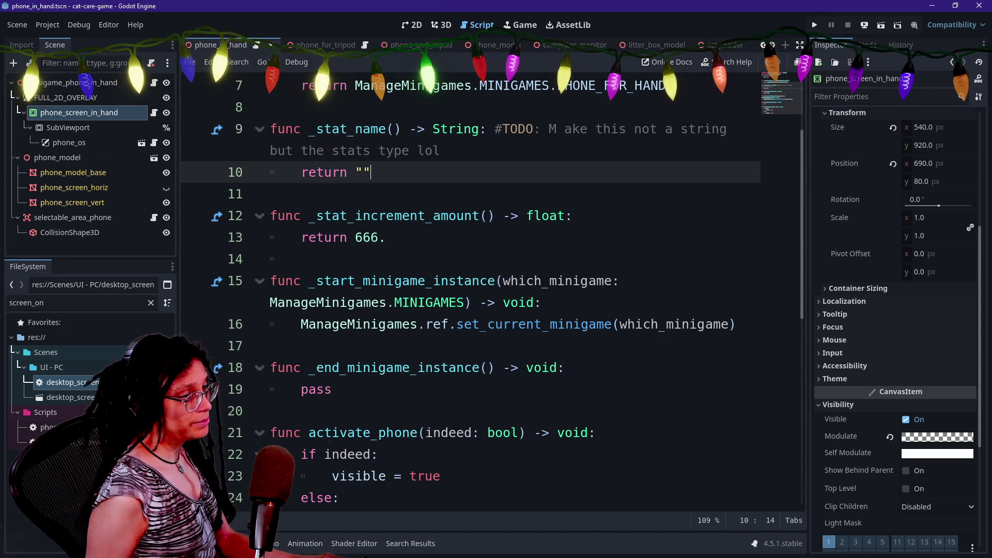
{"action": "key", "text": "Down"}
{"action": "key", "text": "Down"}
{"action": "key", "text": "Down"}
{"action": "key", "text": "Up"}
{"action": "key", "text": "Up"}
{"action": "key", "text": "Up"}
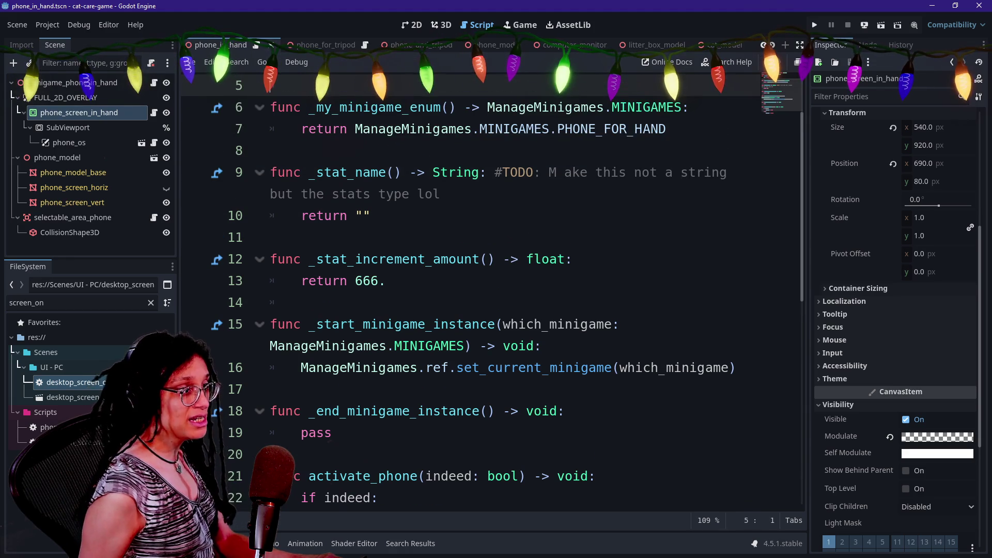
{"action": "left_click", "coordinate": [667, 128]}
{"action": "left_click", "coordinate": [612, 172]}
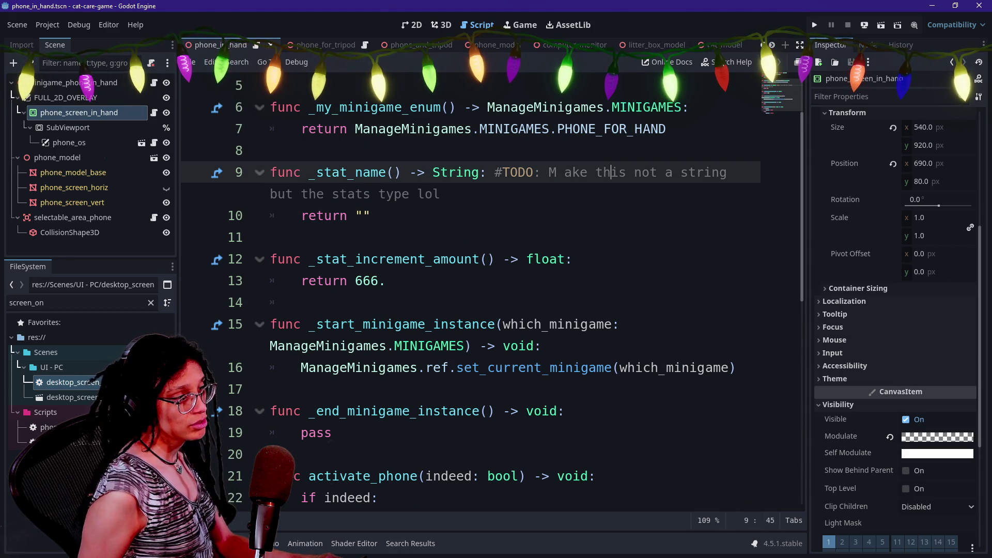
{"action": "scroll", "coordinate": [491, 295], "scroll_direction": "up", "scroll_amount": 2}
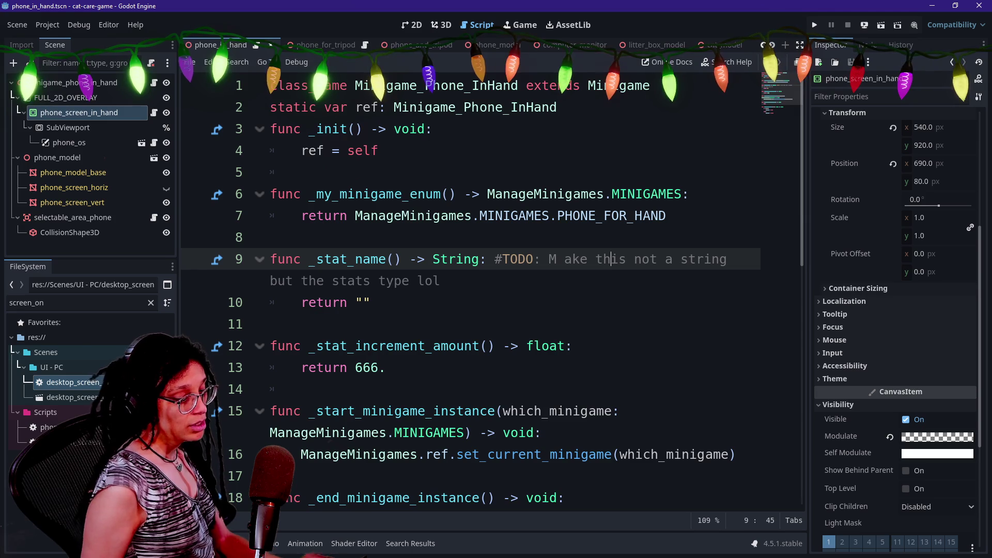
- Browse the phone_screen_on_screen.gd, Phone_OS and minigame_phone_in_hand.gd scripts
{"action": "key", "text": "shift+alt+o"}
{"action": "left_click", "coordinate": [485, 161]}
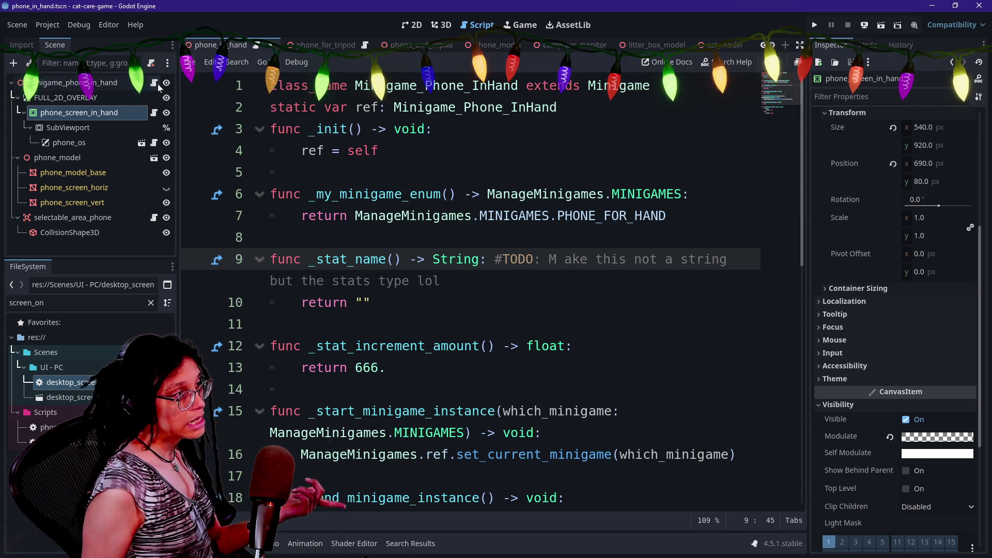
{"action": "left_click", "coordinate": [155, 144]}
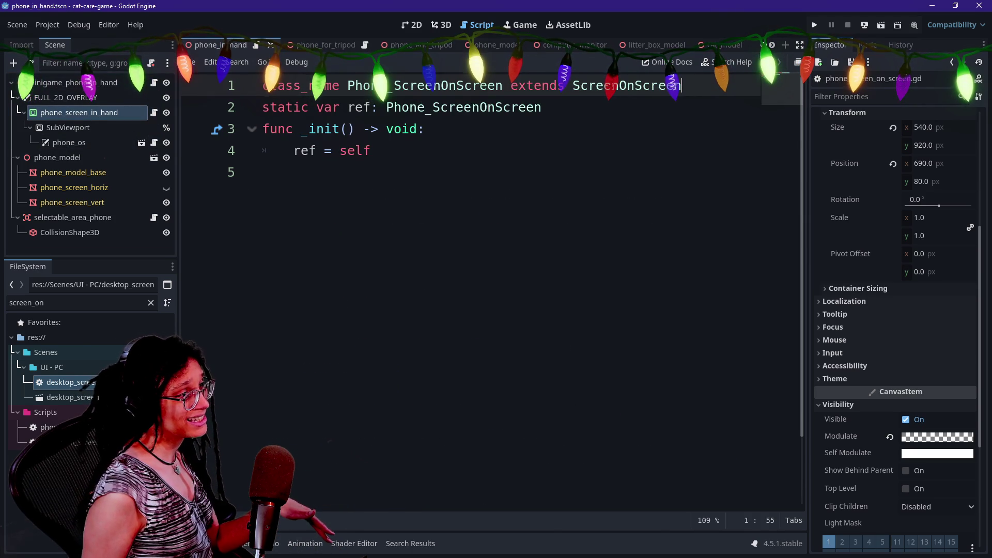
{"action": "left_click", "coordinate": [154, 143]}
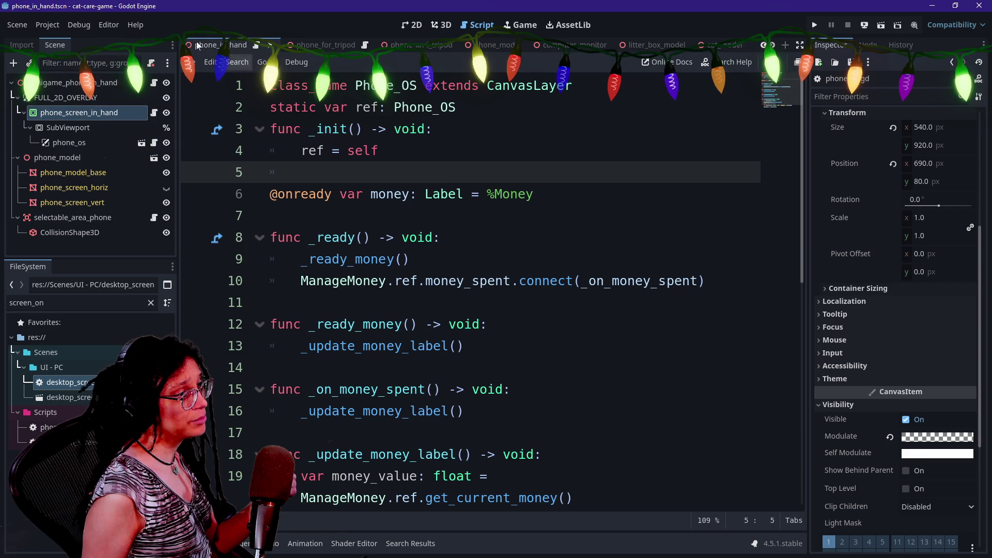
{"action": "scroll", "coordinate": [491, 290], "scroll_direction": "down", "scroll_amount": 2}
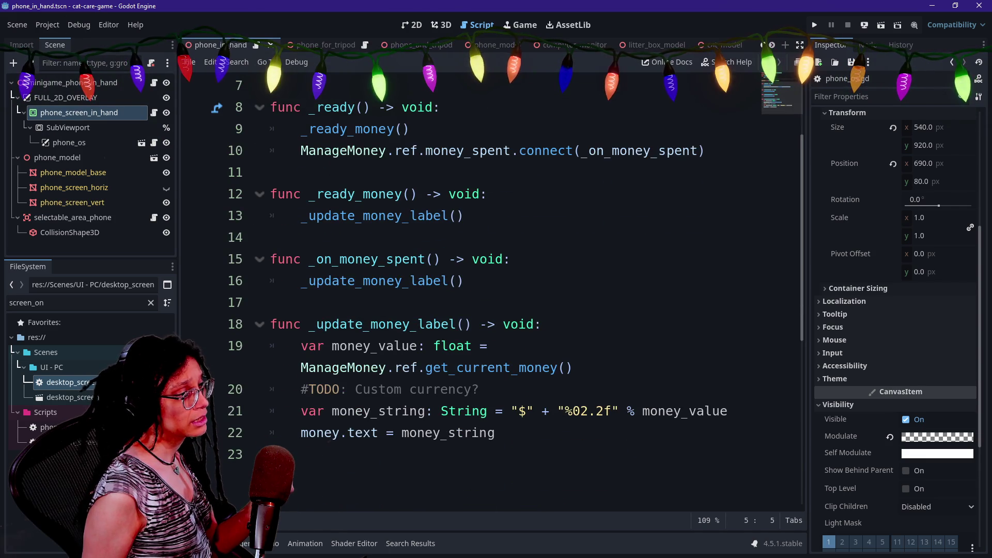
{"action": "left_click", "coordinate": [154, 83]}
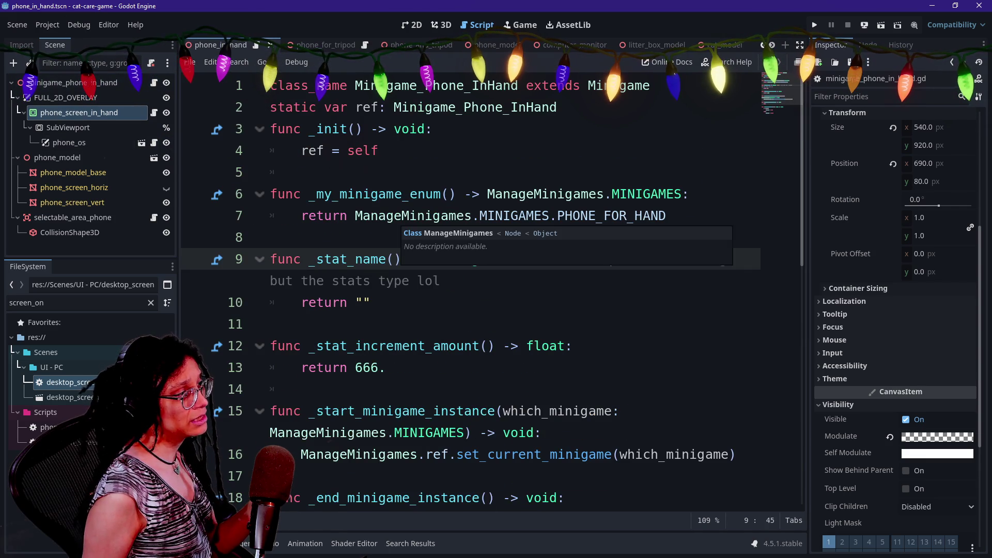
- Open selectable_area_phone.gd in distraction-free mode and review its hover and use tween functions
{"action": "key", "text": "ctrl+alt+o"}
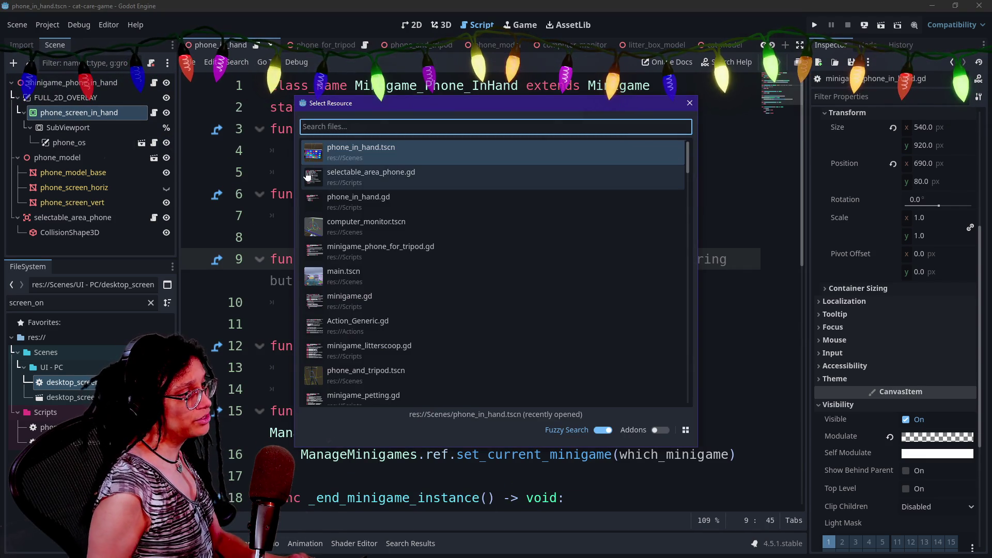
{"action": "key", "text": "Down"}
{"action": "key", "text": "Return"}
{"action": "key", "text": "ctrl+shift+F11"}
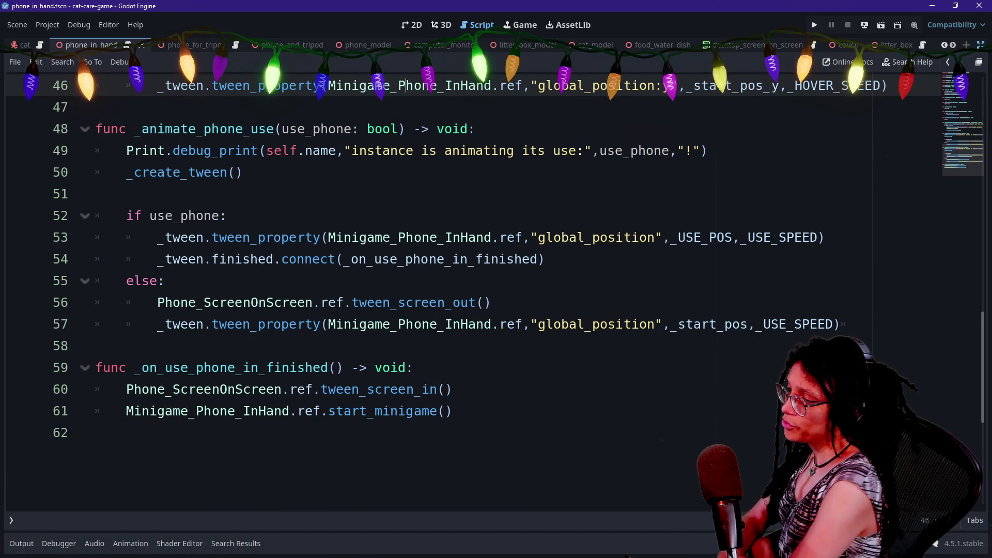
{"action": "left_click", "coordinate": [414, 367]}
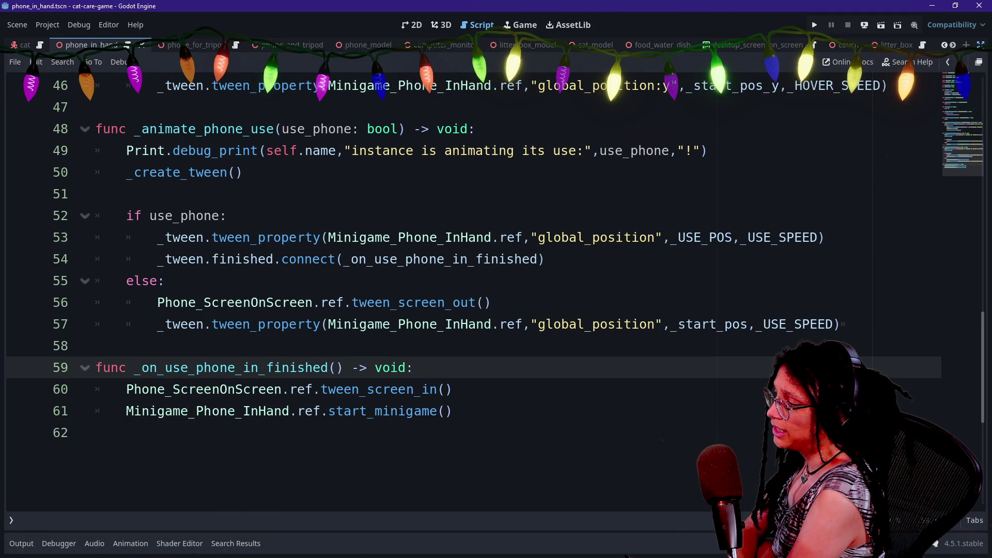
{"action": "mouse_move", "coordinate": [131, 389]}
{"action": "left_mouse_down"}
{"action": "mouse_move", "coordinate": [139, 367]}
{"action": "mouse_move", "coordinate": [297, 367]}
{"action": "left_mouse_up"}
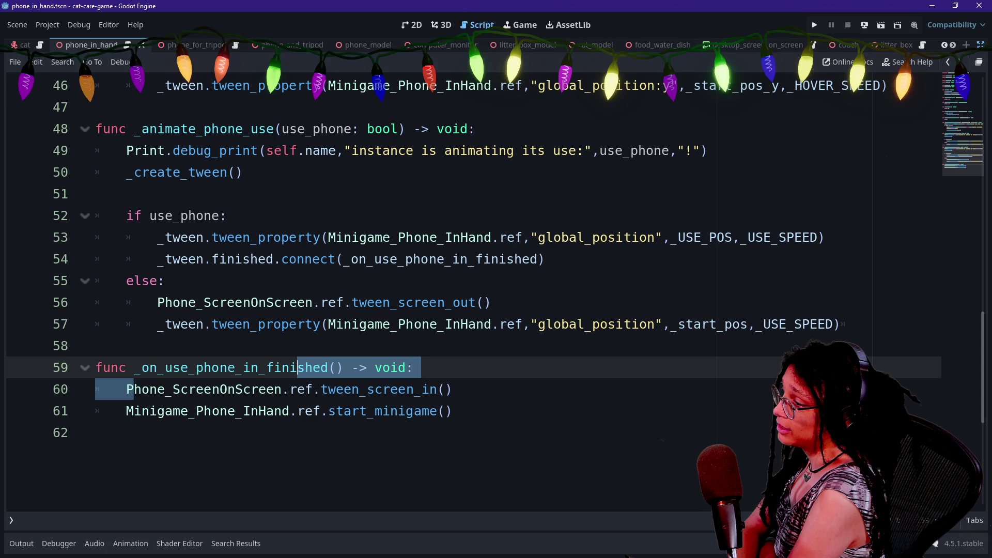
{"action": "left_click", "coordinate": [297, 367]}
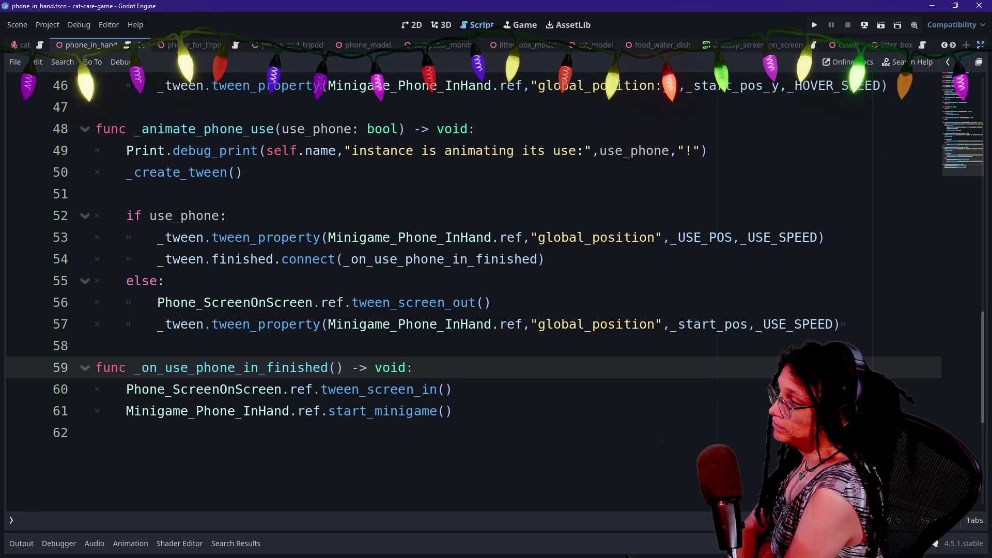
{"action": "scroll", "coordinate": [298, 367], "scroll_direction": "up", "scroll_amount": 3}
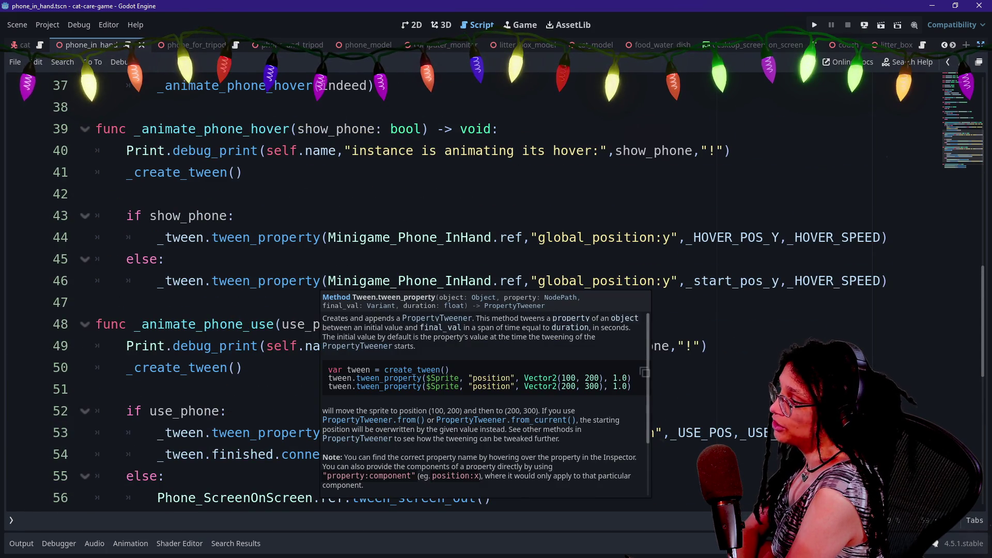
{"action": "scroll", "coordinate": [142, 343], "scroll_direction": "up", "scroll_amount": 1}
{"action": "left_click_drag", "start_coordinate": [142, 344], "coordinate": [96, 324]}
{"action": "scroll", "coordinate": [143, 343], "scroll_direction": "up", "scroll_amount": 4}
- Add a new line 28 inside the self check holding a copy of line 35's debug print
{"action": "left_click", "coordinate": [344, 194]}
{"action": "key", "text": "Up"}
{"action": "key", "text": "Return"}
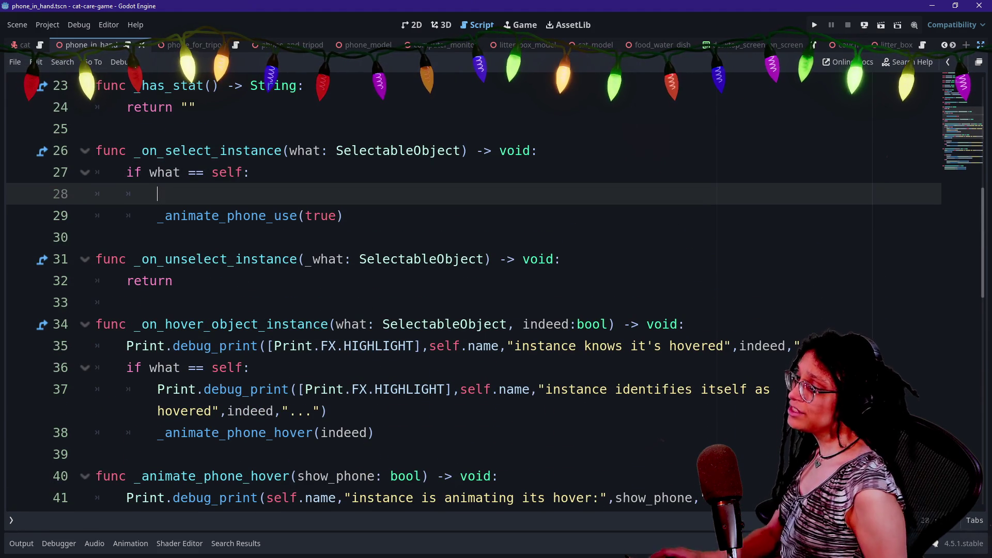
{"action": "type", "text": "p"}
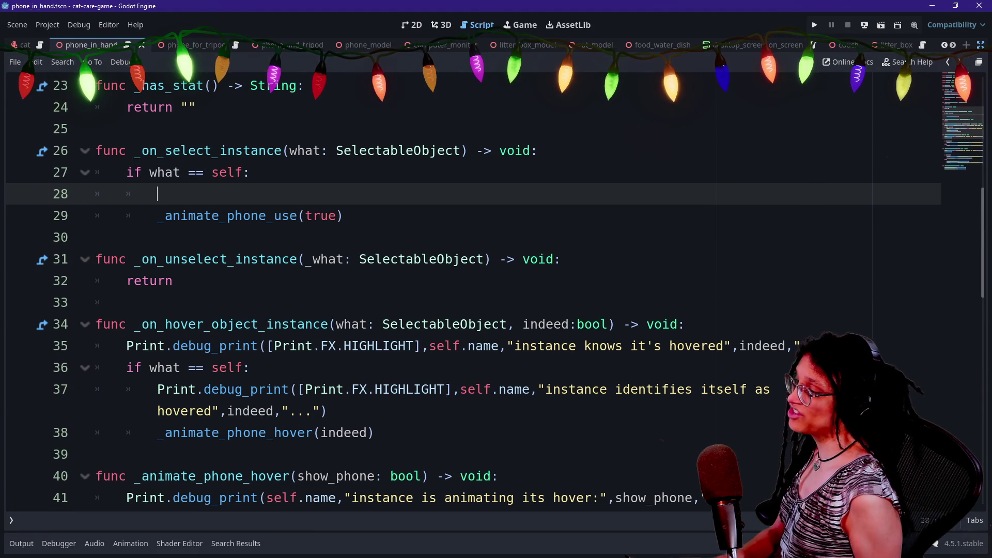
{"action": "mouse_move", "coordinate": [126, 346]}
{"action": "left_mouse_down"}
{"action": "mouse_move", "coordinate": [483, 346]}
{"action": "mouse_move", "coordinate": [250, 368]}
{"action": "mouse_move", "coordinate": [806, 345]}
{"action": "left_mouse_up"}
{"action": "key", "text": "ctrl+c"}
{"action": "left_click", "coordinate": [157, 193]}
{"action": "key", "text": "ctrl+v"}
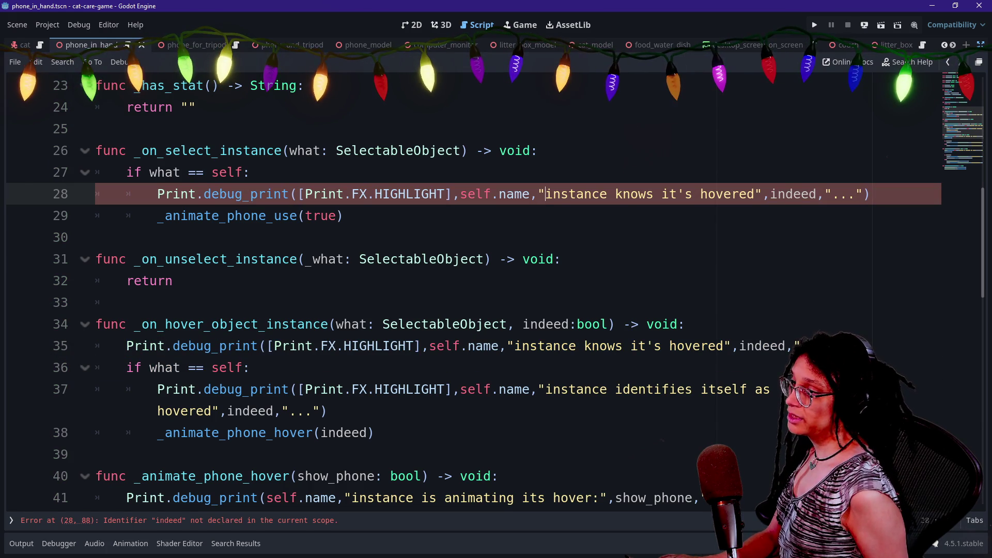
- Edit the copied print to remove self. and read "selected because it is", adding a what argument
{"action": "left_click_drag", "start_coordinate": [461, 194], "coordinate": [491, 194]}
{"action": "key", "text": "Delete"}
{"action": "key", "text": "Delete"}
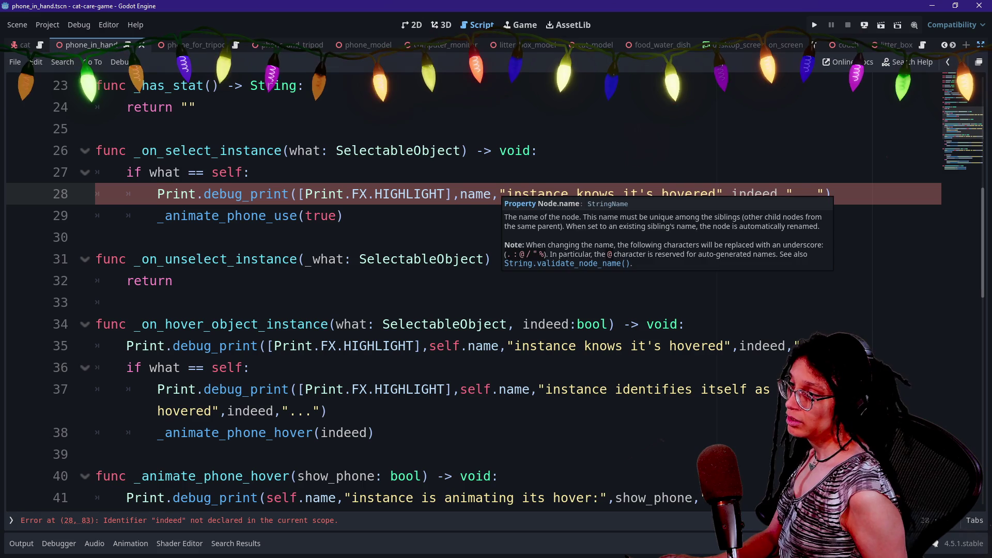
{"action": "left_click", "coordinate": [507, 200]}
{"action": "double_click", "coordinate": [692, 194]}
{"action": "type", "text": "selectd"}
{"action": "key", "text": "BackSpace"}
{"action": "type", "text": "ed"}
{"action": "key", "text": "Right"}
{"action": "key", "text": "Right"}
{"action": "key", "text": "shift+Right"}
{"action": "key", "text": "shift+Right"}
{"action": "key", "text": "shift+Right"}
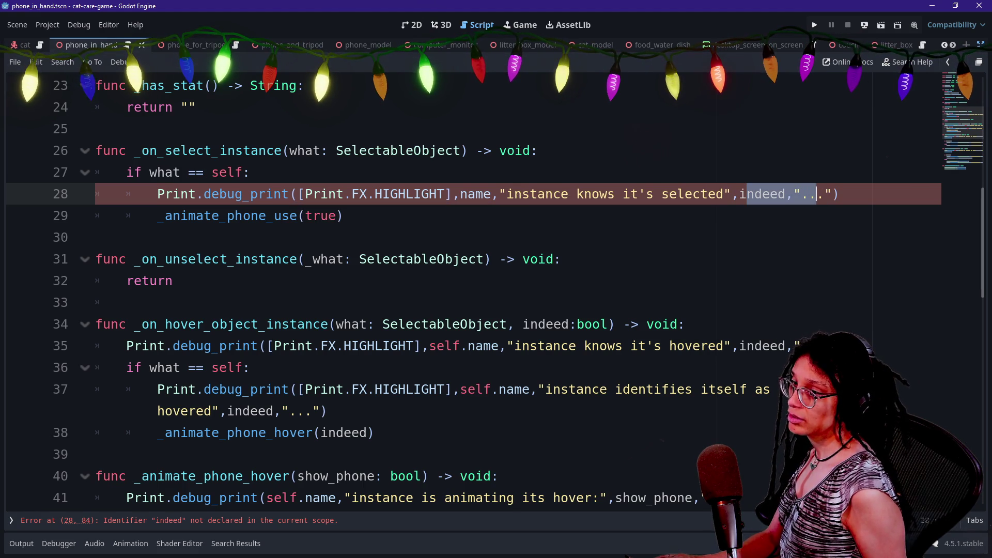
{"action": "key", "text": "BackSpace"}
{"action": "key", "text": "BackSpace"}
{"action": "key", "text": "BackSpace"}
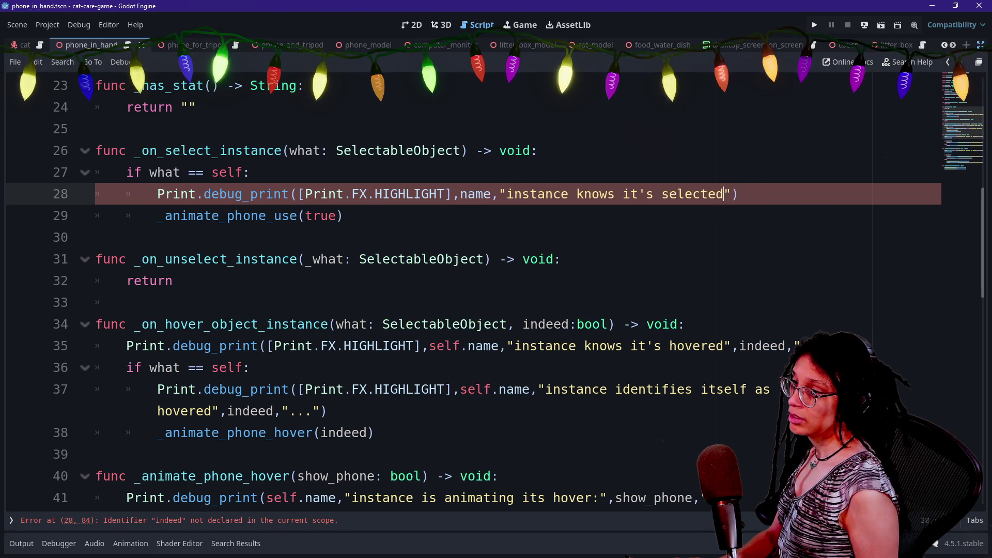
{"action": "type", "text": "because it is"}
{"action": "key", "text": "Right"}
{"action": "type", "text": ",what"}
- Change the what argument to what.name and run the game with F5
{"action": "left_click", "coordinate": [96, 129]}
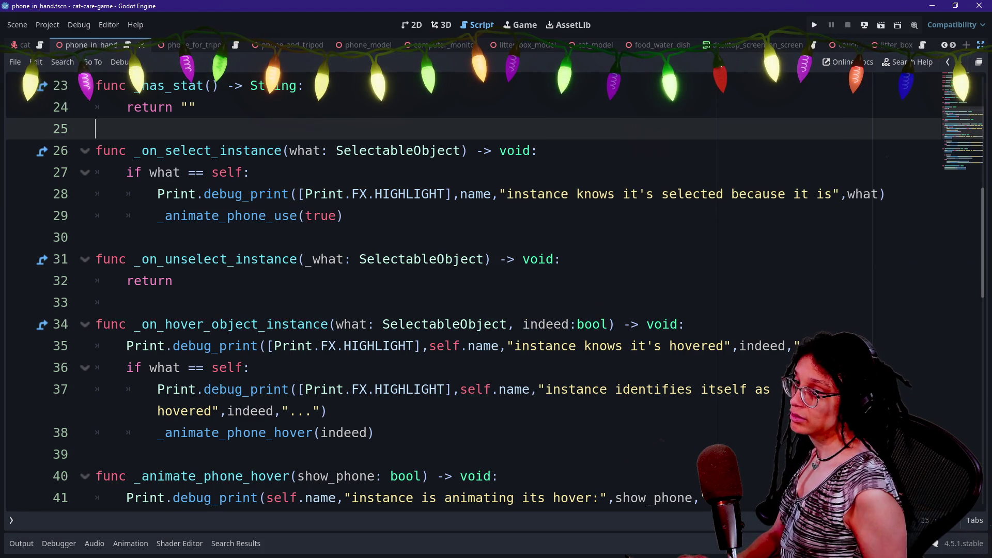
{"action": "left_click", "coordinate": [885, 194]}
{"action": "type", "text": "."}
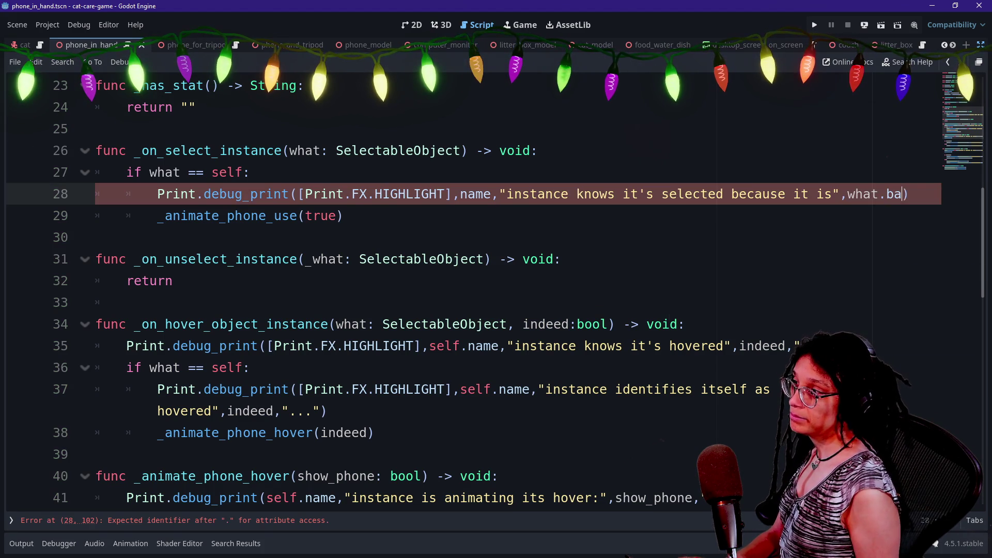
{"action": "type", "text": "name"}
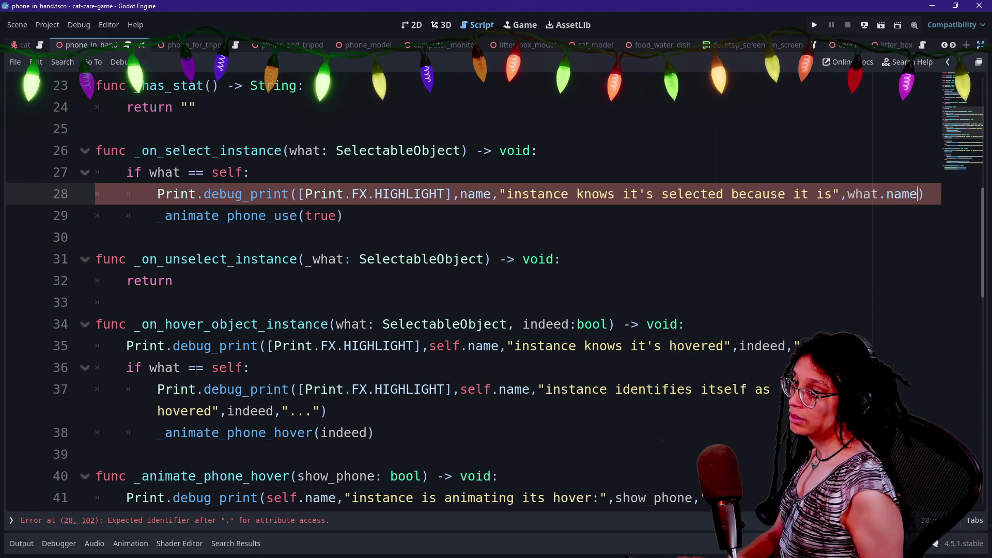
{"action": "key", "text": "Escape"}
{"action": "key", "text": "F5"}
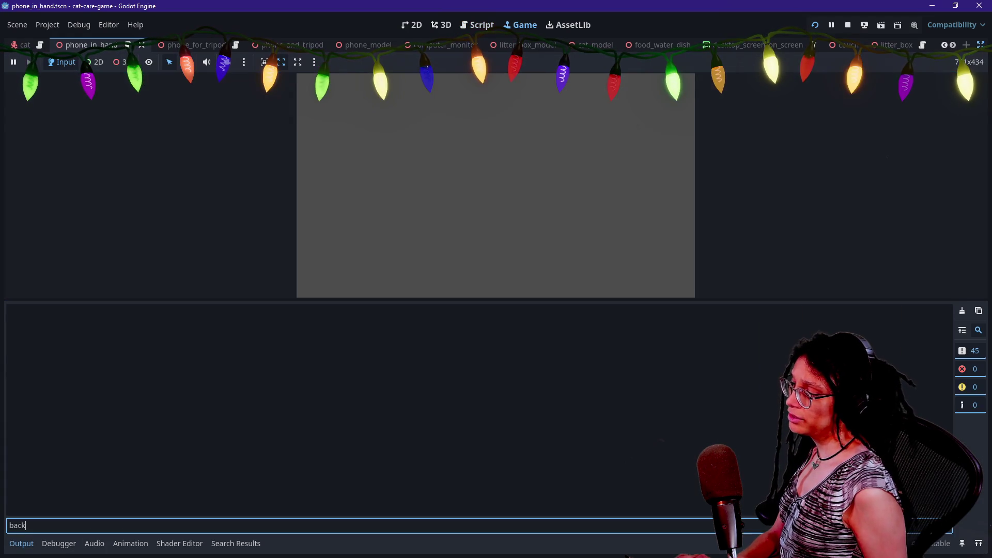
- Filter the Output log to 'instance', select the phone in-game, and check the selected and use messages
{"action": "left_click", "coordinate": [11, 525]}
{"action": "type", "text": "instance"}
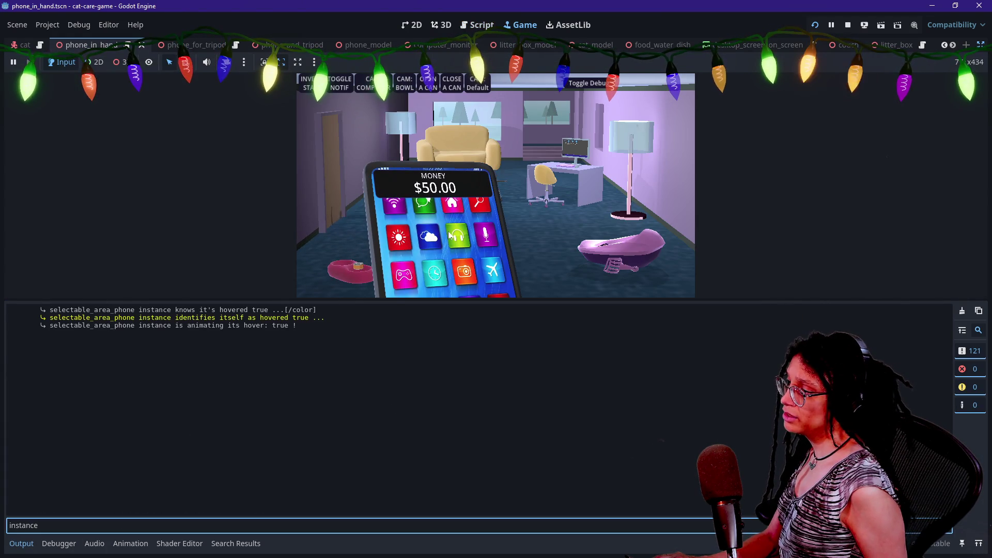
{"action": "left_click", "coordinate": [449, 236]}
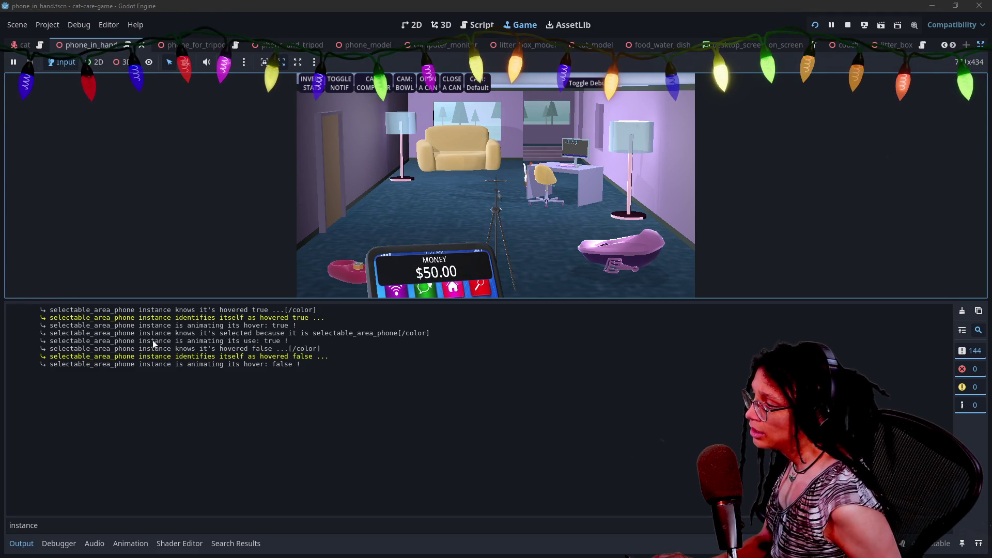
{"action": "left_click_drag", "start_coordinate": [158, 333], "coordinate": [428, 339]}
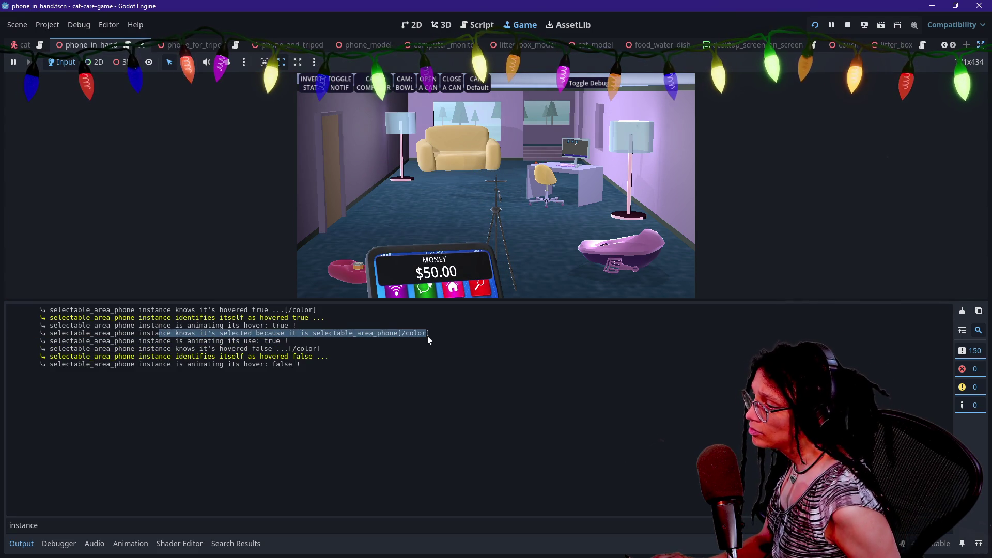
{"action": "left_click", "coordinate": [478, 24]}
{"action": "key", "text": "ctrl+j"}
{"action": "key", "text": "ctrl+j"}
{"action": "key", "text": "ctrl+j"}
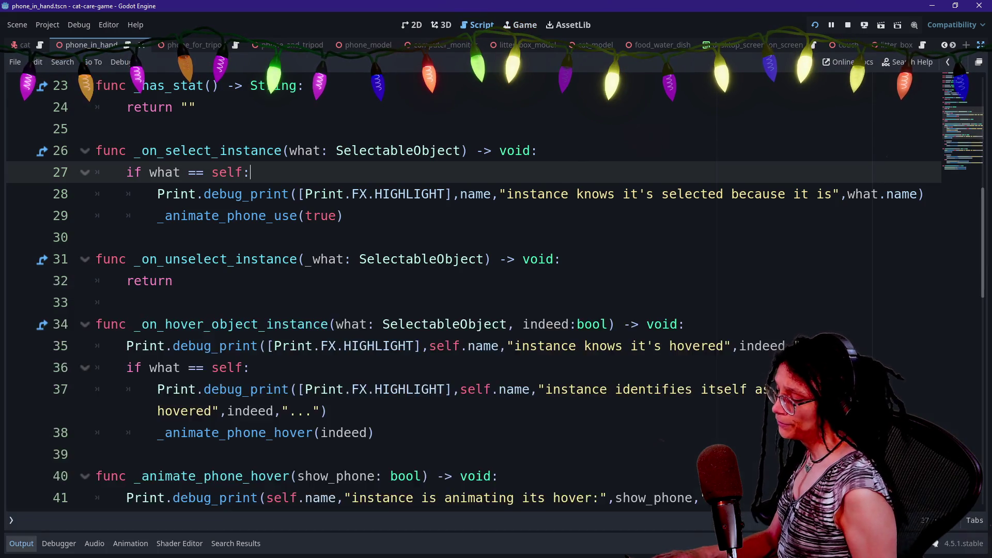
{"action": "scroll", "coordinate": [496, 289], "scroll_direction": "down", "scroll_amount": 2}
{"action": "scroll", "coordinate": [496, 290], "scroll_direction": "down", "scroll_amount": 3}
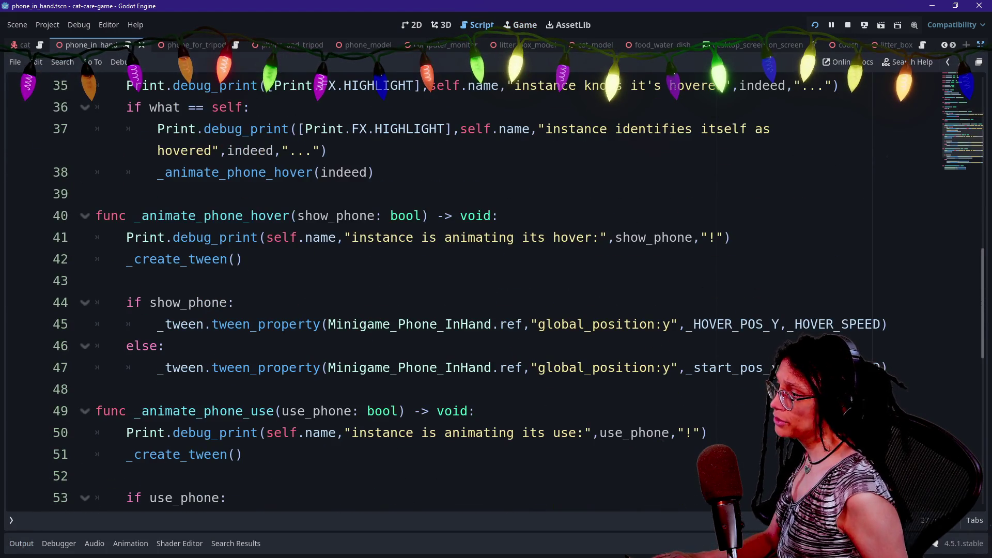
{"action": "scroll", "coordinate": [496, 289], "scroll_direction": "down", "scroll_amount": 7}
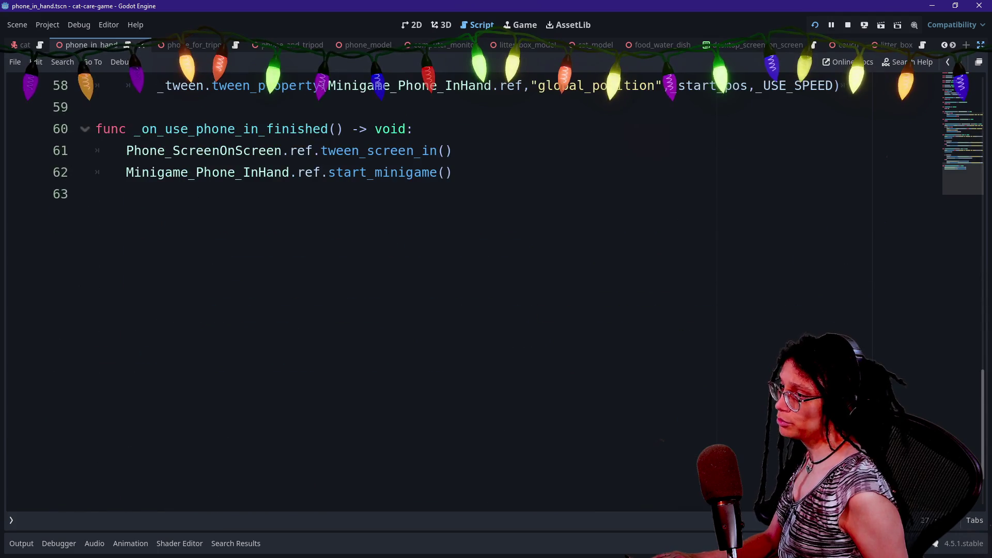
{"action": "scroll", "coordinate": [496, 289], "scroll_direction": "up", "scroll_amount": 4}
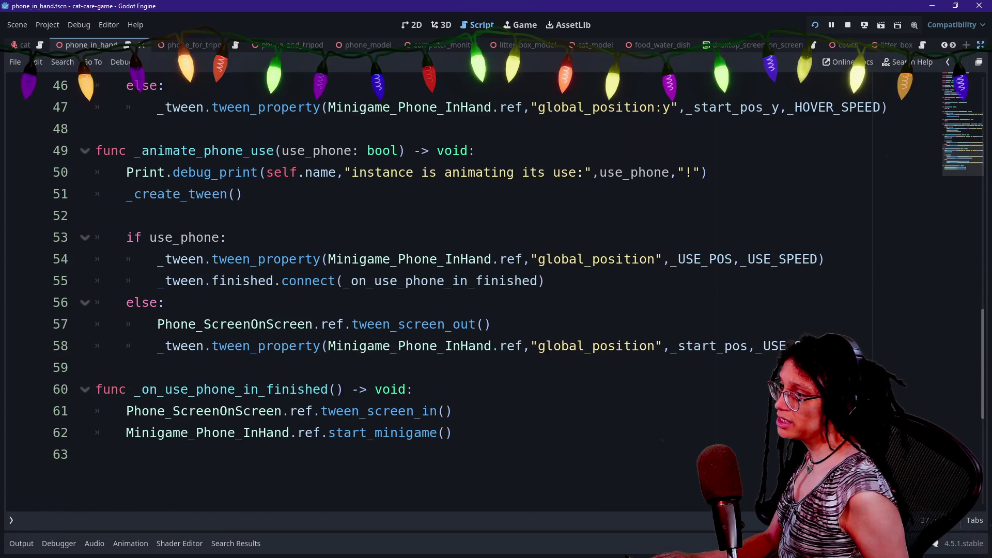
{"action": "left_click", "coordinate": [25, 543]}
{"action": "left_click_drag", "start_coordinate": [123, 364], "coordinate": [300, 364]}
{"action": "left_click", "coordinate": [248, 194]}
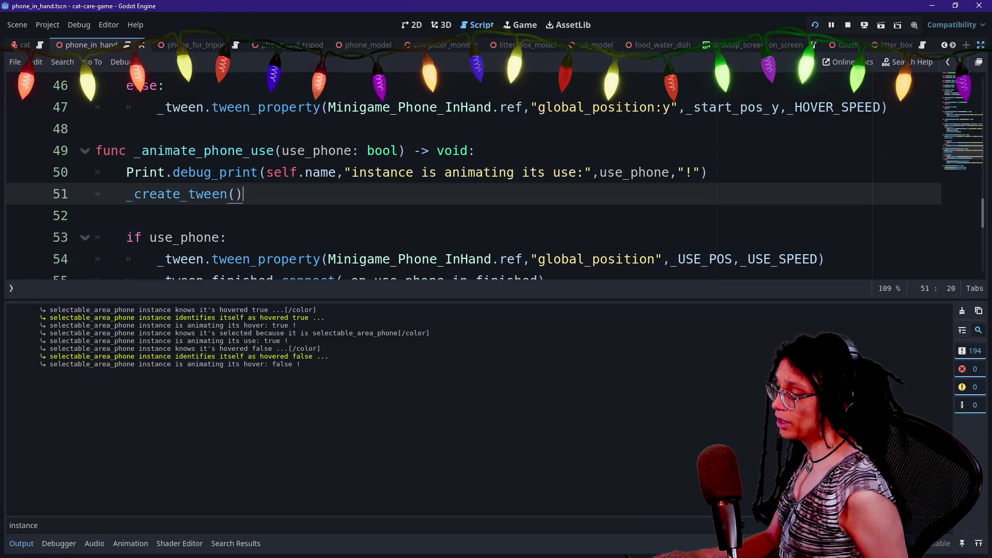
{"action": "key", "text": "ctrl+j"}
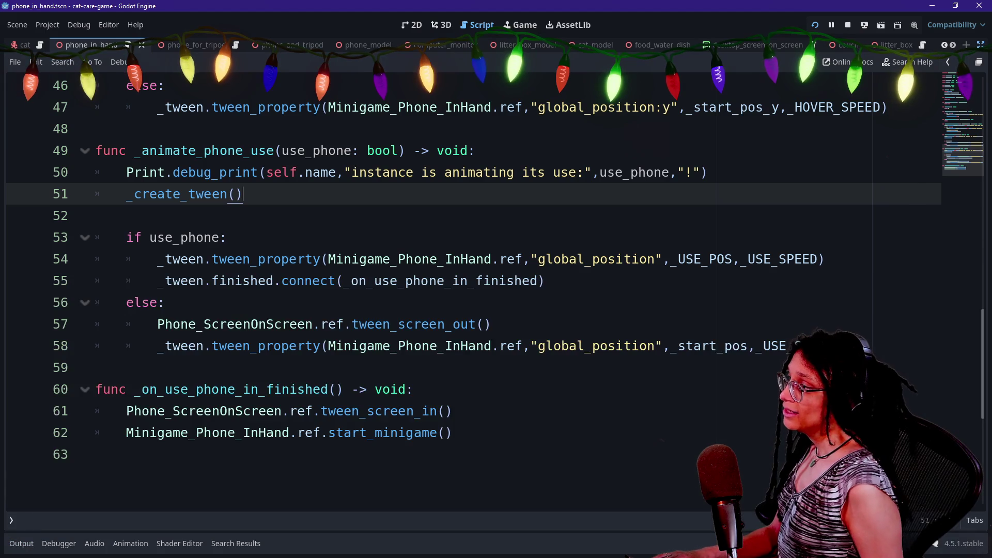
{"action": "scroll", "coordinate": [496, 289], "scroll_direction": "up", "scroll_amount": 5}
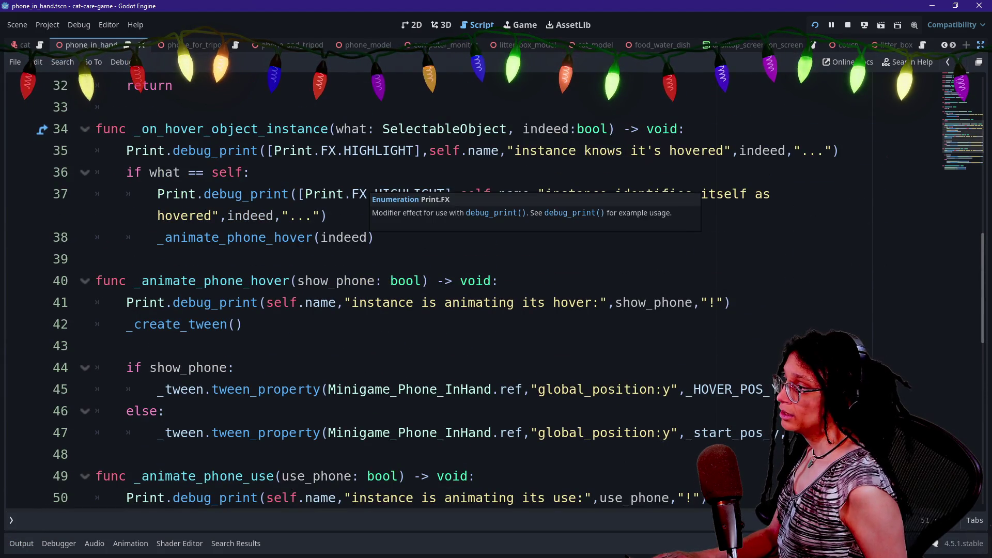
{"action": "scroll", "coordinate": [248, 207], "scroll_direction": "up", "scroll_amount": 2}
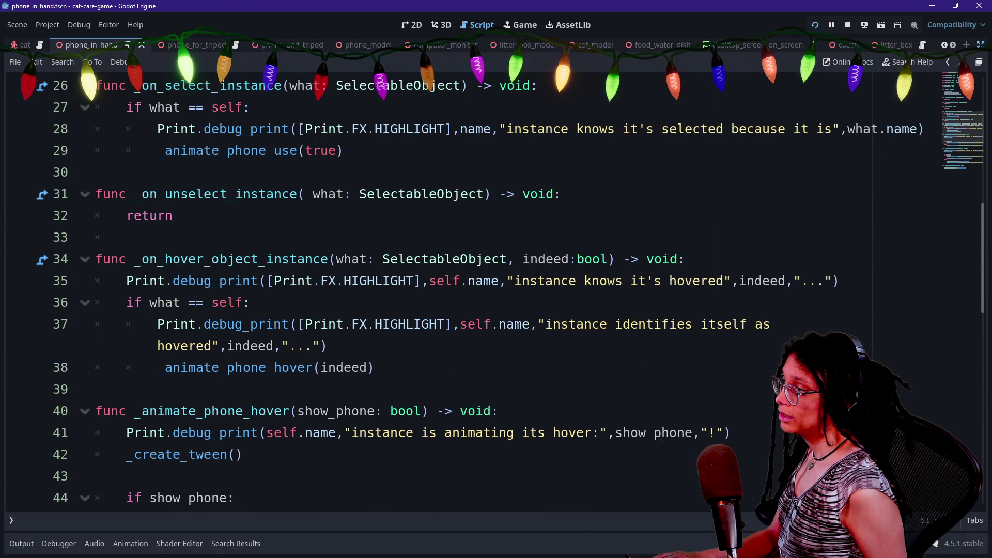
{"action": "scroll", "coordinate": [496, 290], "scroll_direction": "up", "scroll_amount": 1}
{"action": "left_click_drag", "start_coordinate": [305, 216], "coordinate": [344, 215]}
{"action": "left_click", "coordinate": [344, 216]}
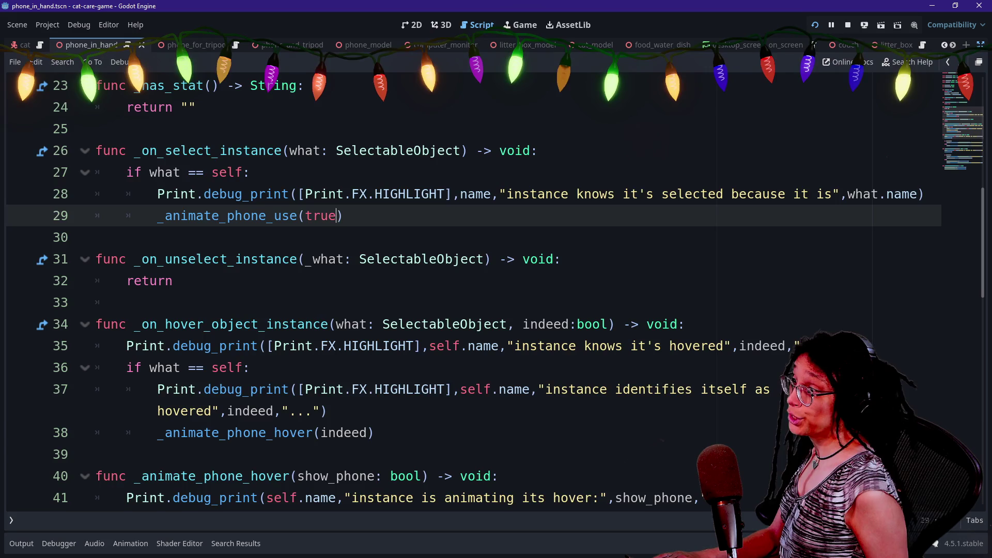
{"action": "scroll", "coordinate": [496, 289], "scroll_direction": "down", "scroll_amount": 4}
{"action": "scroll", "coordinate": [497, 289], "scroll_direction": "down", "scroll_amount": 1}
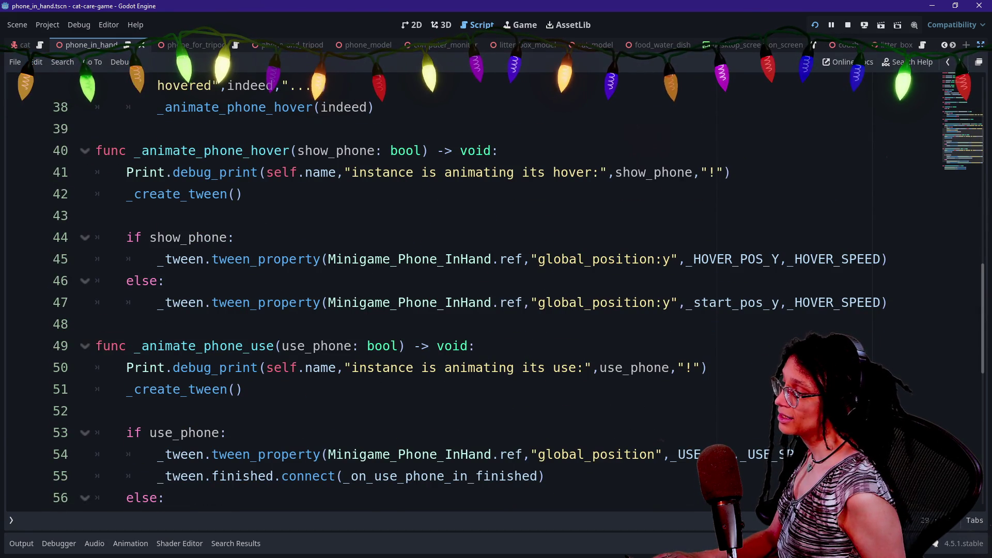
{"action": "scroll", "coordinate": [496, 290], "scroll_direction": "down", "scroll_amount": 1}
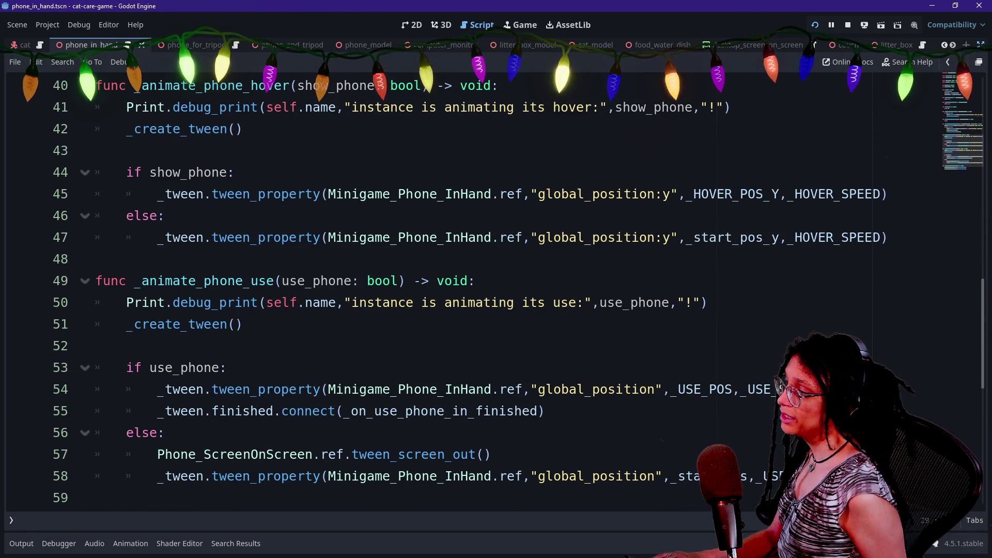
{"action": "left_click", "coordinate": [227, 368]}
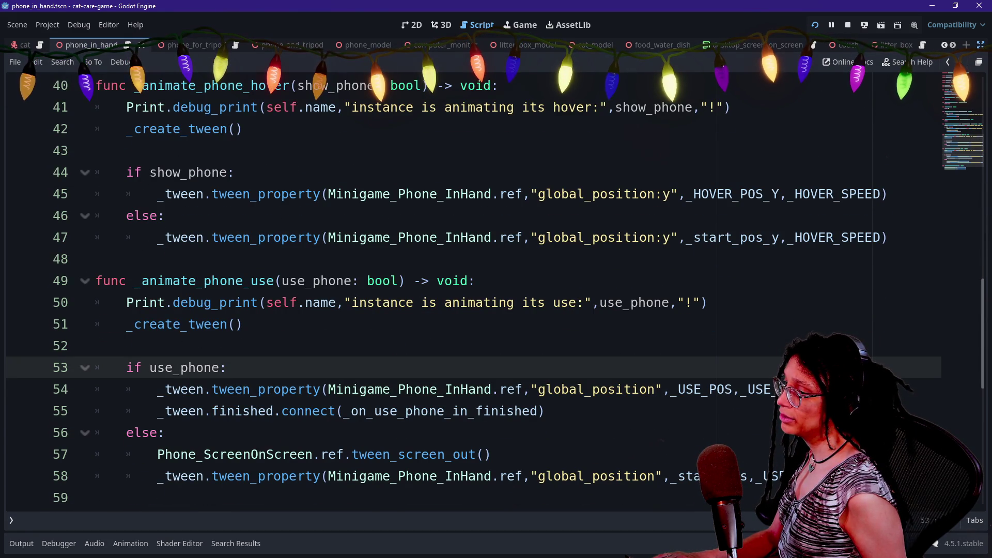
{"action": "left_click_drag", "start_coordinate": [412, 302], "coordinate": [639, 302]}
{"action": "left_click", "coordinate": [638, 302]}
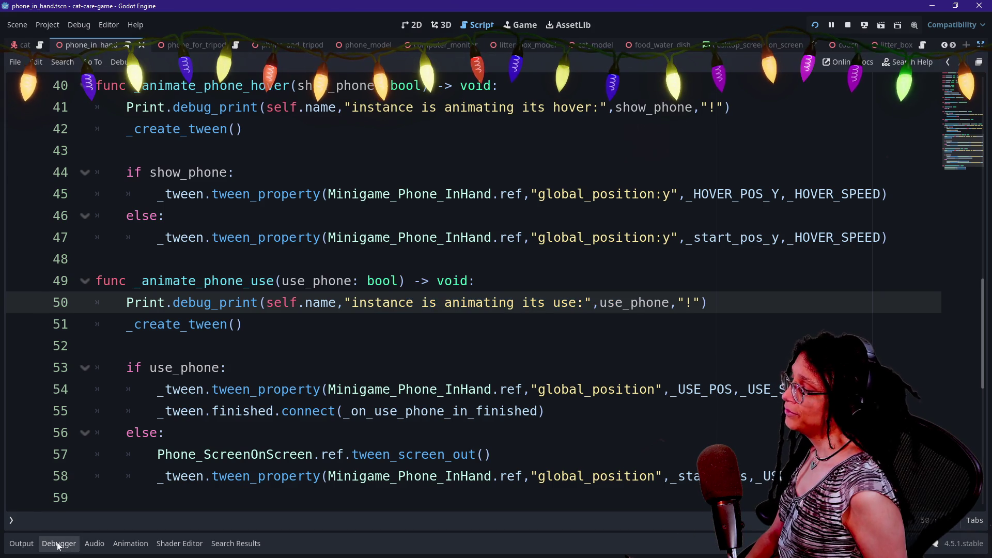
{"action": "left_click", "coordinate": [20, 544]}
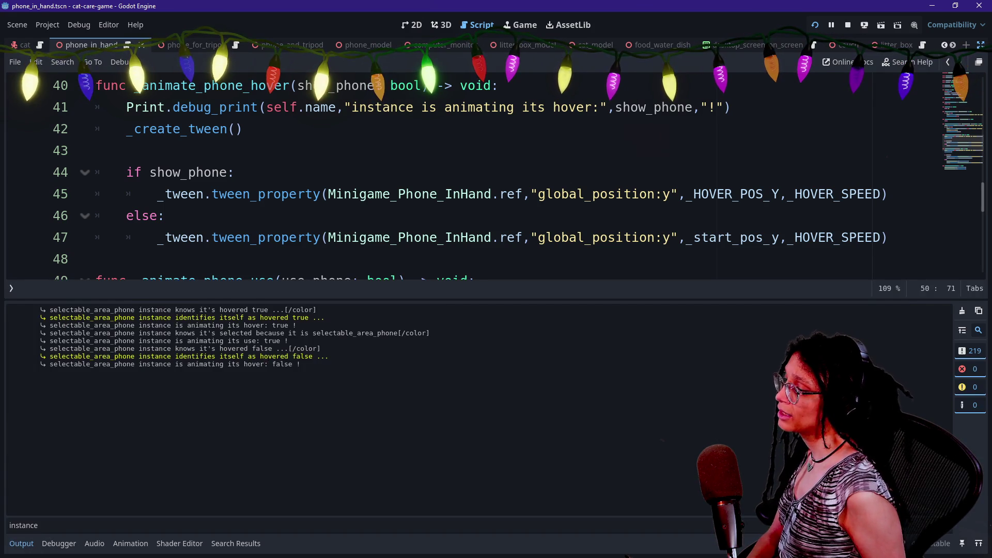
- Step through the tween_property and show_phone lines with the output log hidden
{"action": "left_click", "coordinate": [305, 238]}
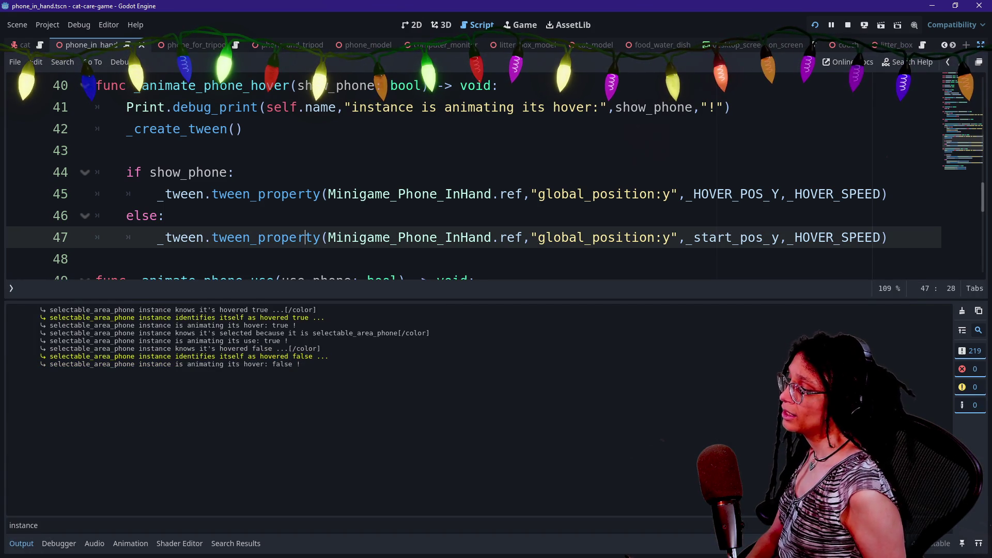
{"action": "key", "text": "ctrl+j"}
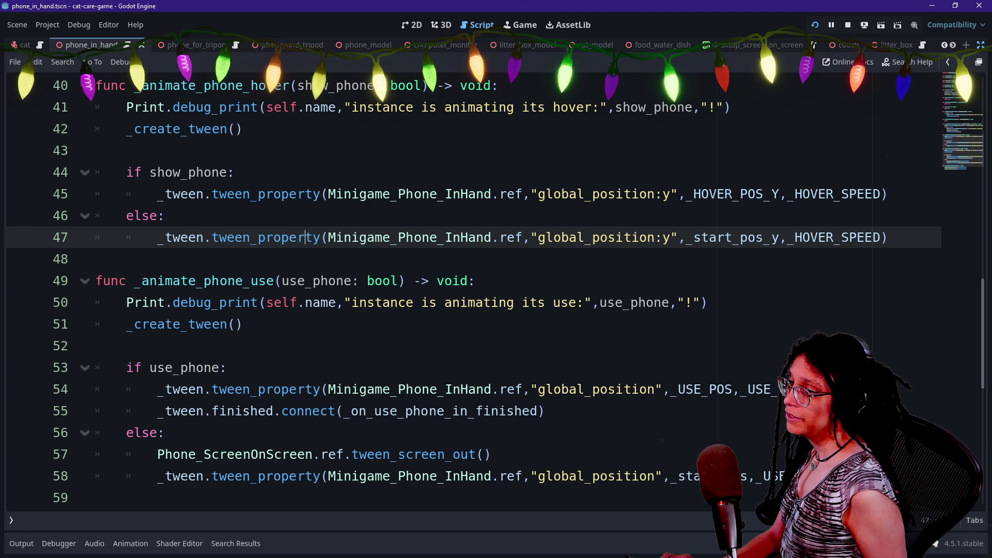
{"action": "scroll", "coordinate": [638, 237], "scroll_direction": "up", "scroll_amount": 2}
{"action": "left_click", "coordinate": [639, 237]}
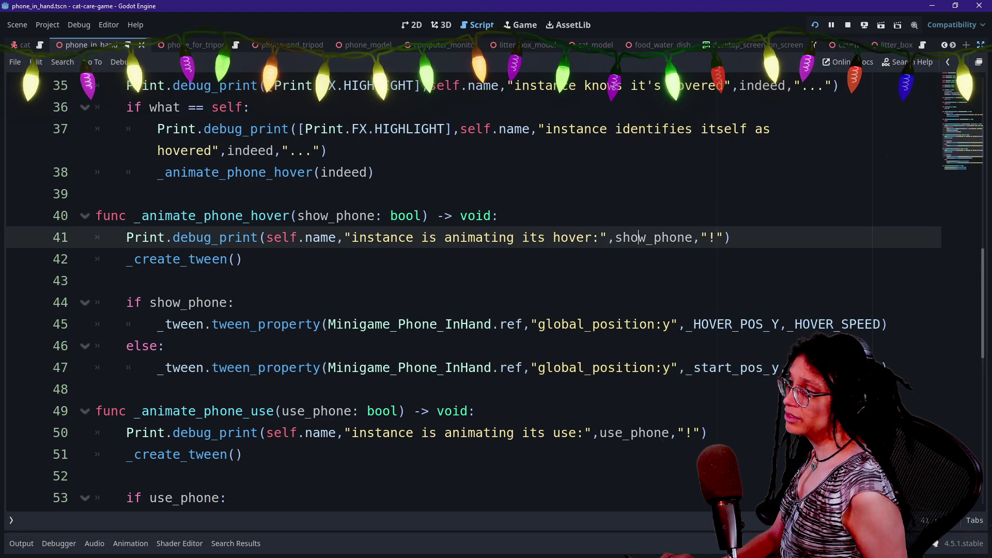
{"action": "scroll", "coordinate": [473, 290], "scroll_direction": "up", "scroll_amount": 2}
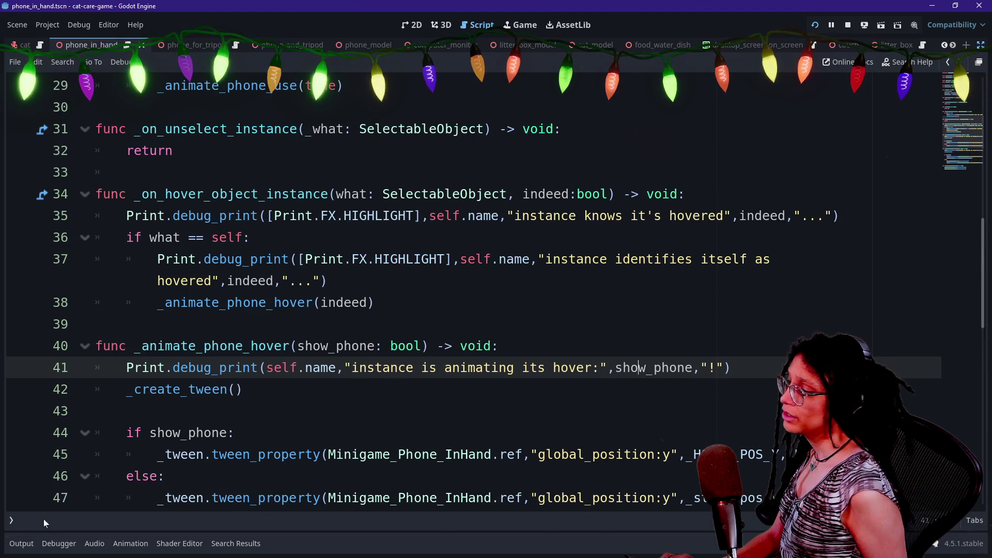
- Match the logged hovered false message to its debug print, then show tween_property's documentation
{"action": "left_click", "coordinate": [11, 543]}
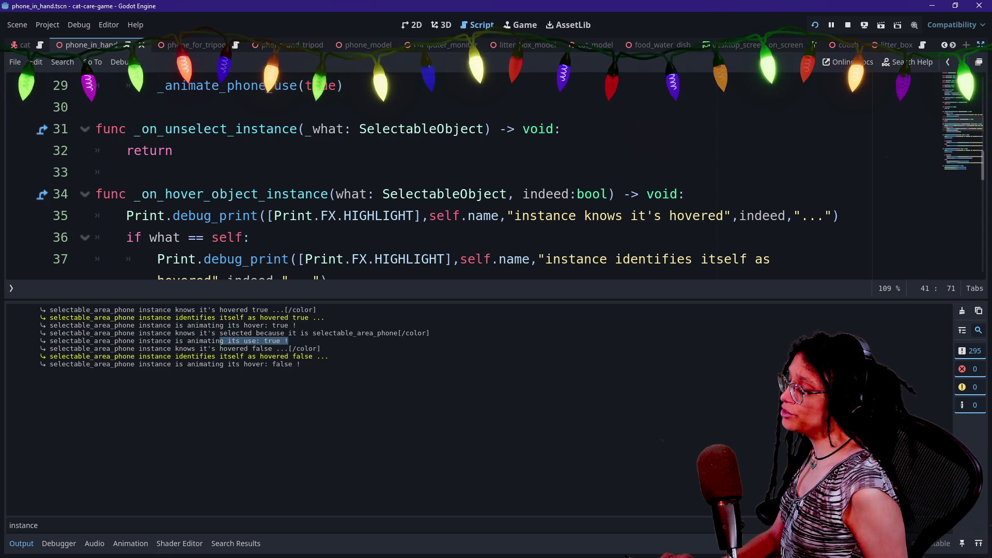
{"action": "left_click_drag", "start_coordinate": [155, 349], "coordinate": [338, 350]}
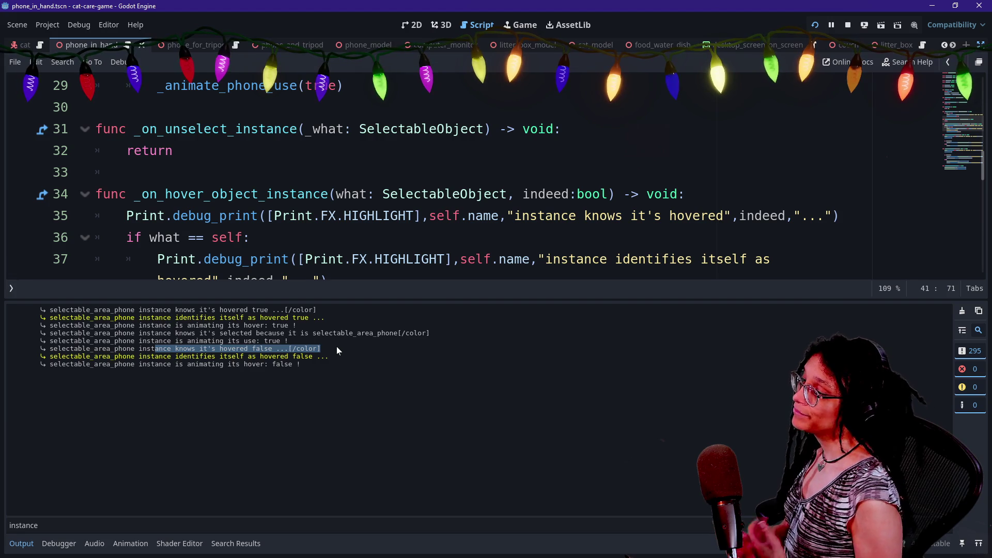
{"action": "left_click", "coordinate": [367, 216]}
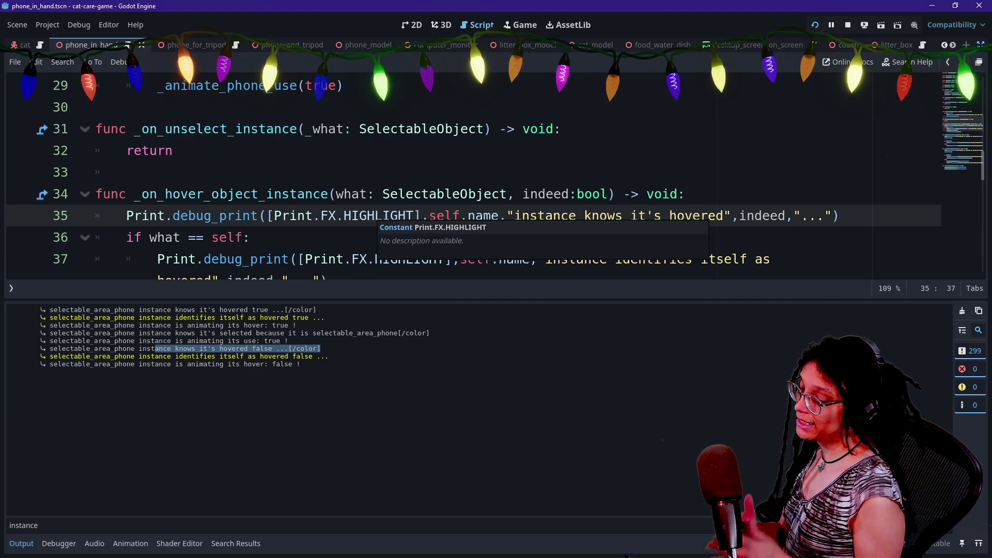
{"action": "key", "text": "ctrl+j"}
{"action": "scroll", "coordinate": [465, 289], "scroll_direction": "down", "scroll_amount": 3}
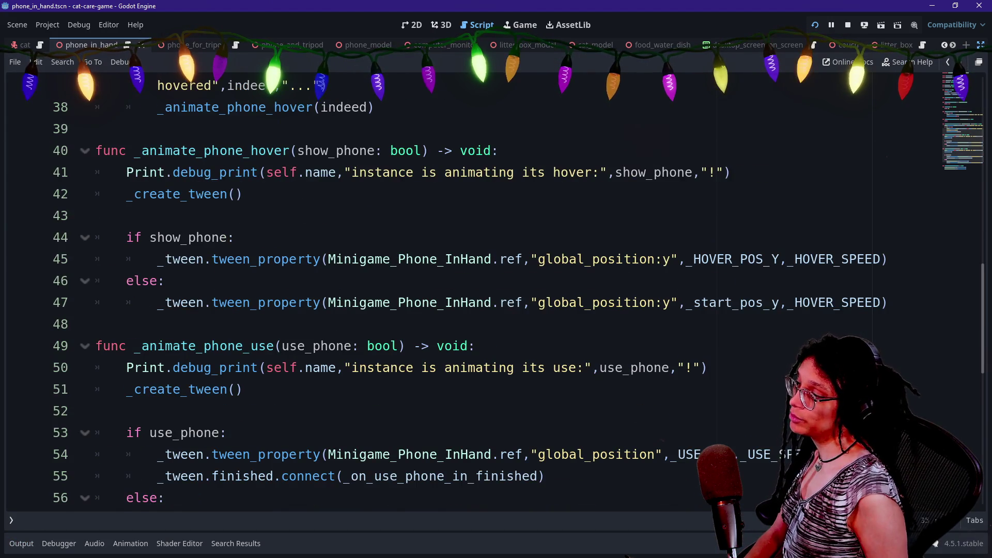
{"action": "scroll", "coordinate": [465, 289], "scroll_direction": "down", "scroll_amount": 2}
{"action": "mouse_move", "coordinate": [227, 317]}
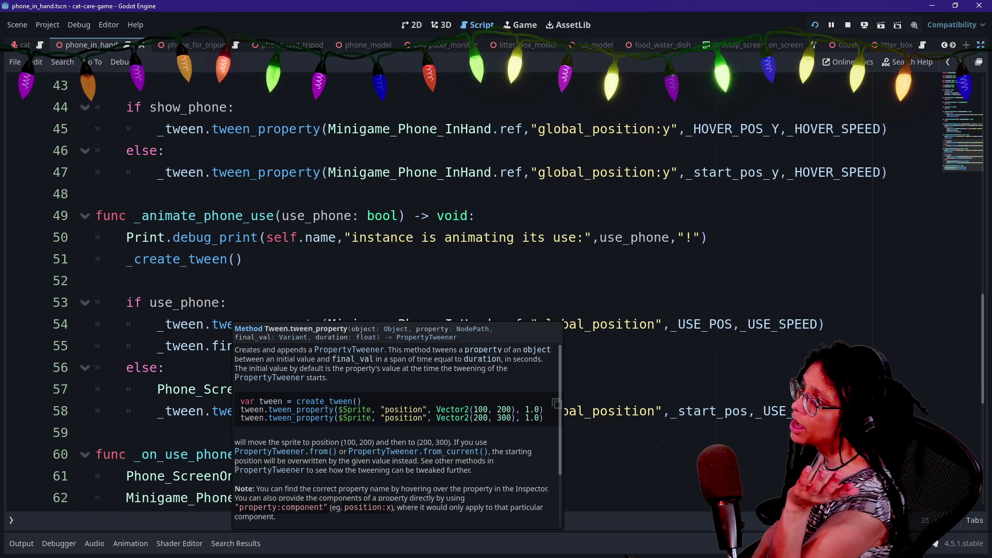
{"action": "left_click", "coordinate": [96, 194]}
{"action": "scroll", "coordinate": [465, 289], "scroll_direction": "up", "scroll_amount": 2}
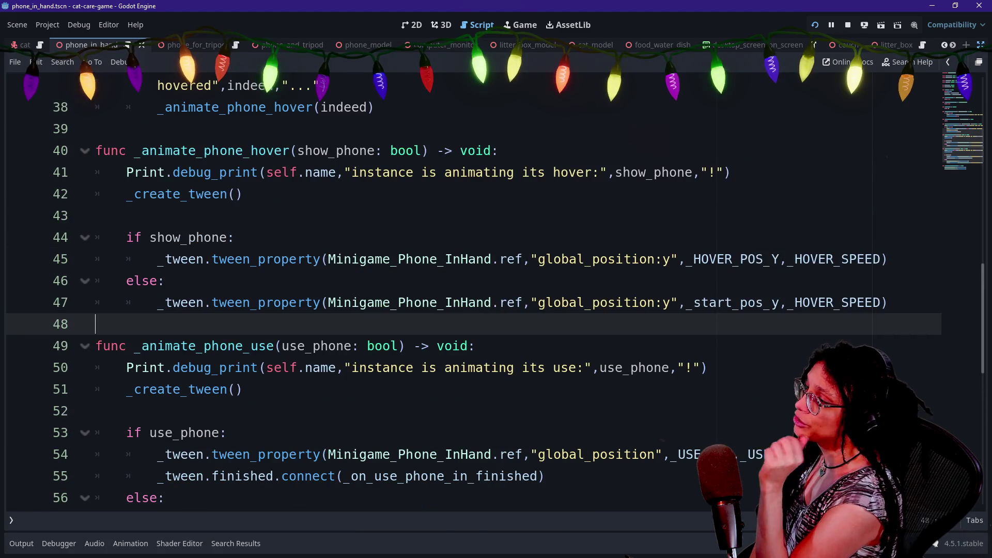
{"action": "scroll", "coordinate": [465, 290], "scroll_direction": "up", "scroll_amount": 2}
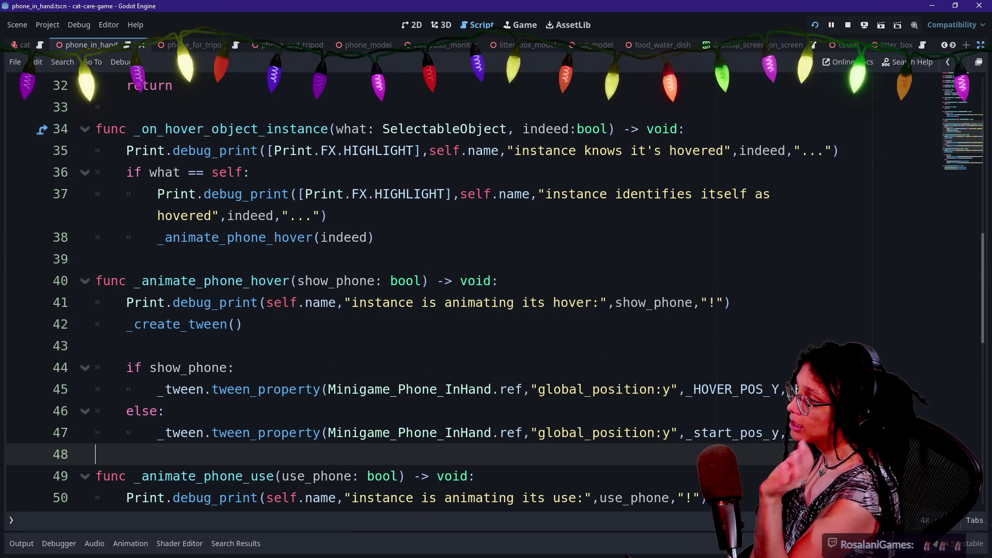
{"action": "scroll", "coordinate": [465, 290], "scroll_direction": "down", "scroll_amount": 1}
{"action": "scroll", "coordinate": [465, 289], "scroll_direction": "up", "scroll_amount": 3}
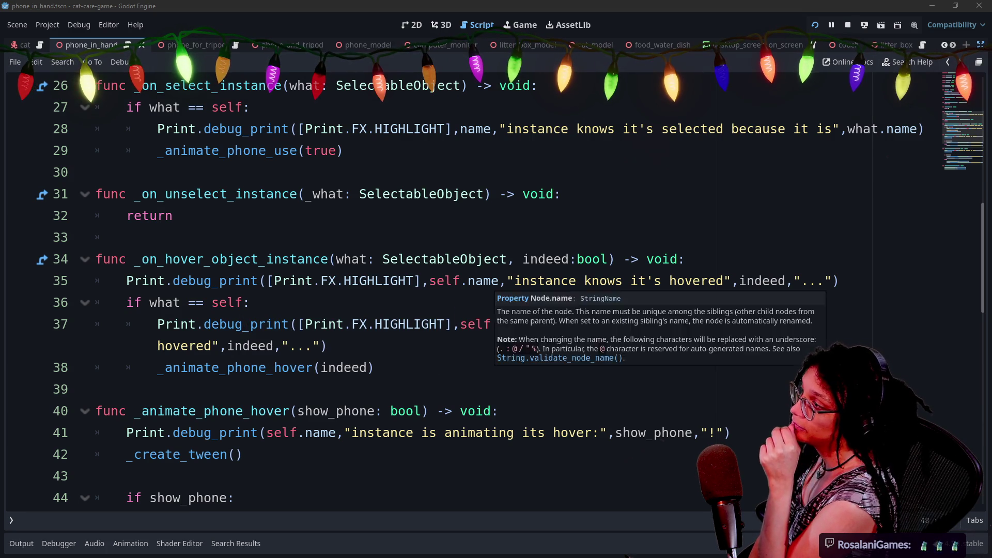
{"action": "scroll", "coordinate": [478, 282], "scroll_direction": "up", "scroll_amount": 3}
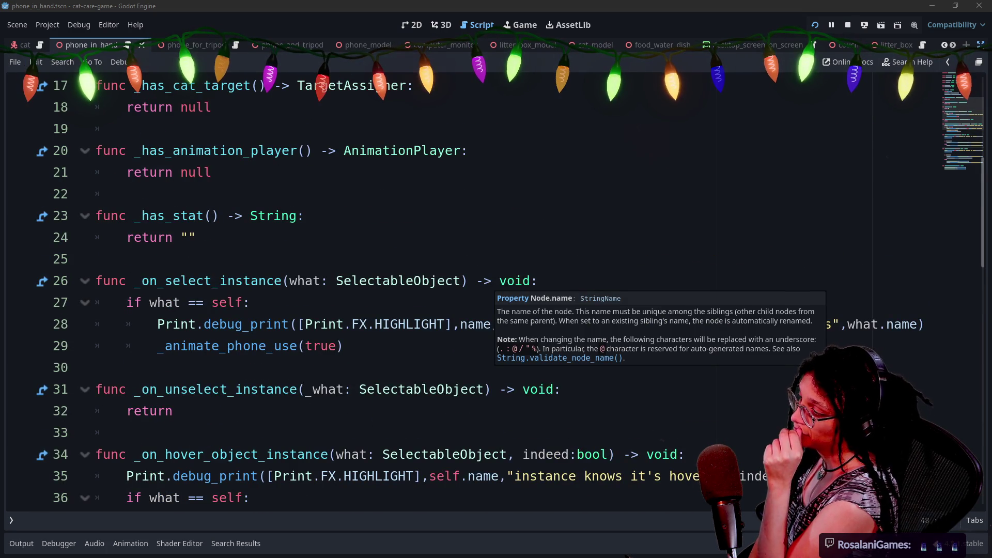
{"action": "scroll", "coordinate": [477, 282], "scroll_direction": "up", "scroll_amount": 5}
{"action": "scroll", "coordinate": [478, 281], "scroll_direction": "down", "scroll_amount": 4}
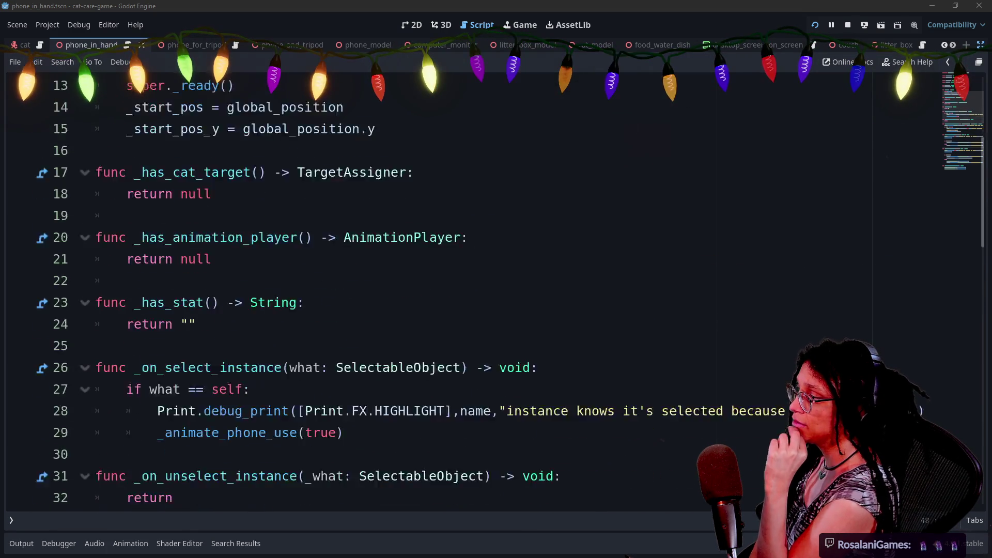
{"action": "scroll", "coordinate": [483, 300], "scroll_direction": "down", "scroll_amount": 4}
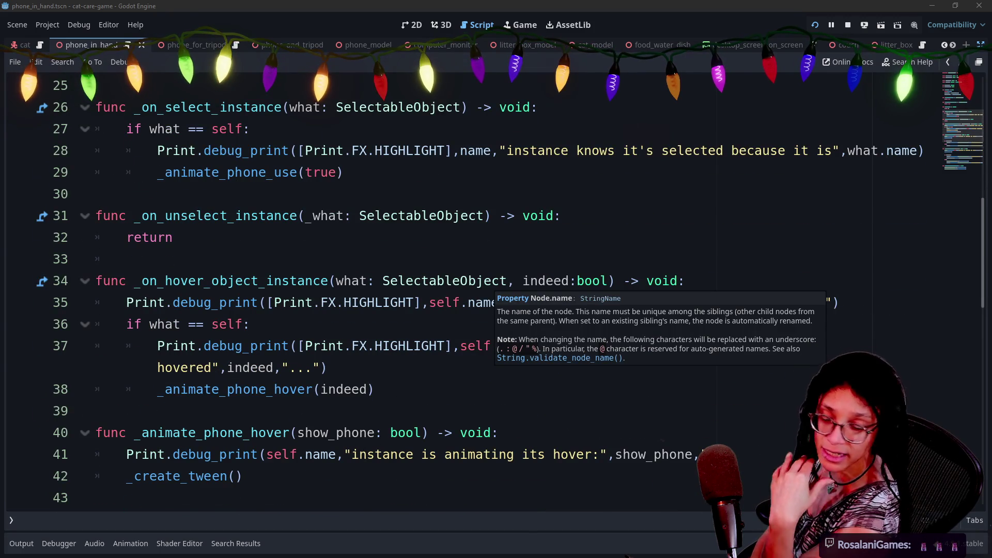
{"action": "scroll", "coordinate": [483, 300], "scroll_direction": "down", "scroll_amount": 1}
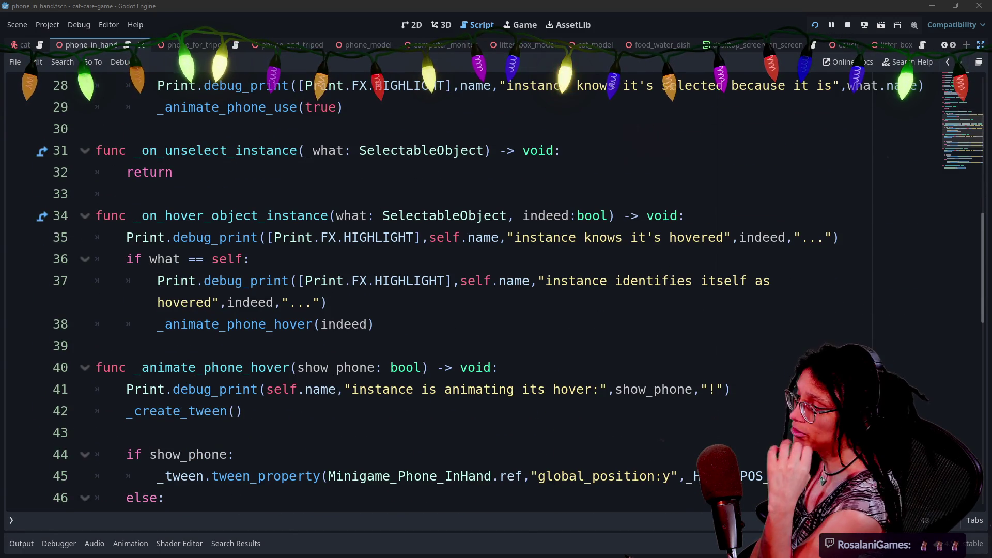
{"action": "scroll", "coordinate": [484, 299], "scroll_direction": "down", "scroll_amount": 1}
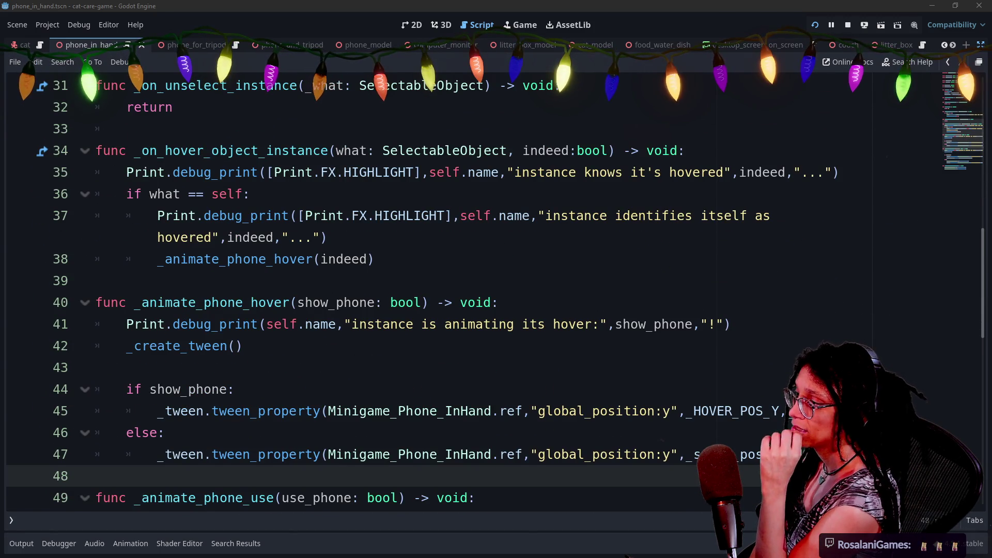
{"action": "scroll", "coordinate": [483, 300], "scroll_direction": "down", "scroll_amount": 1}
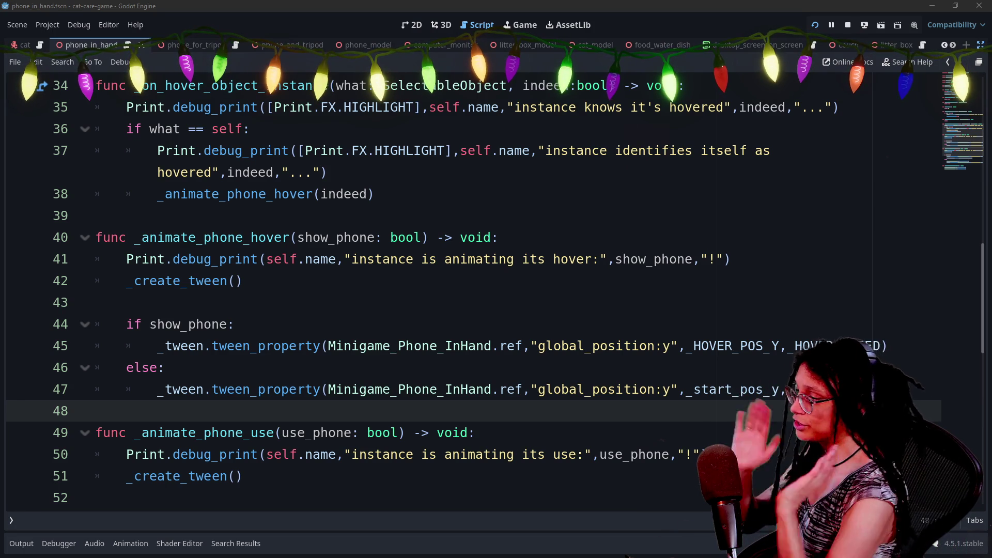
{"action": "scroll", "coordinate": [495, 318], "scroll_direction": "up", "scroll_amount": 1}
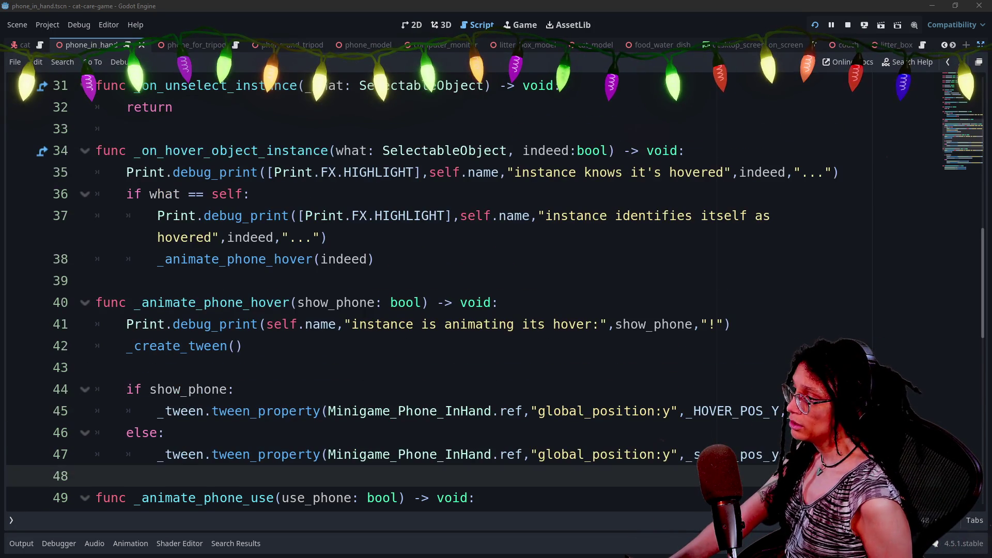
{"action": "scroll", "coordinate": [495, 318], "scroll_direction": "down", "scroll_amount": 1}
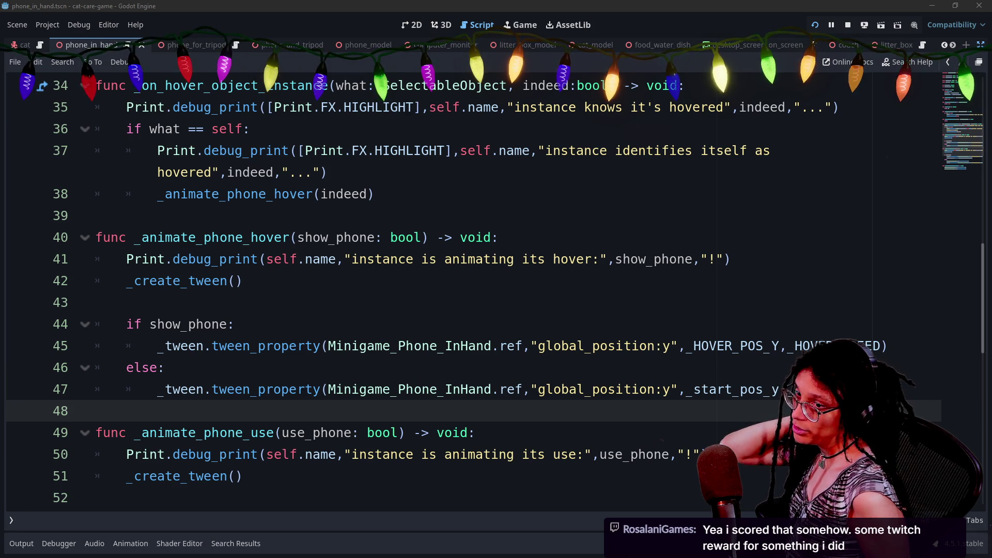
- Add an indented blank line after else: on line 46, above the tween back to _start_pos_y
{"action": "left_click", "coordinate": [164, 368]}
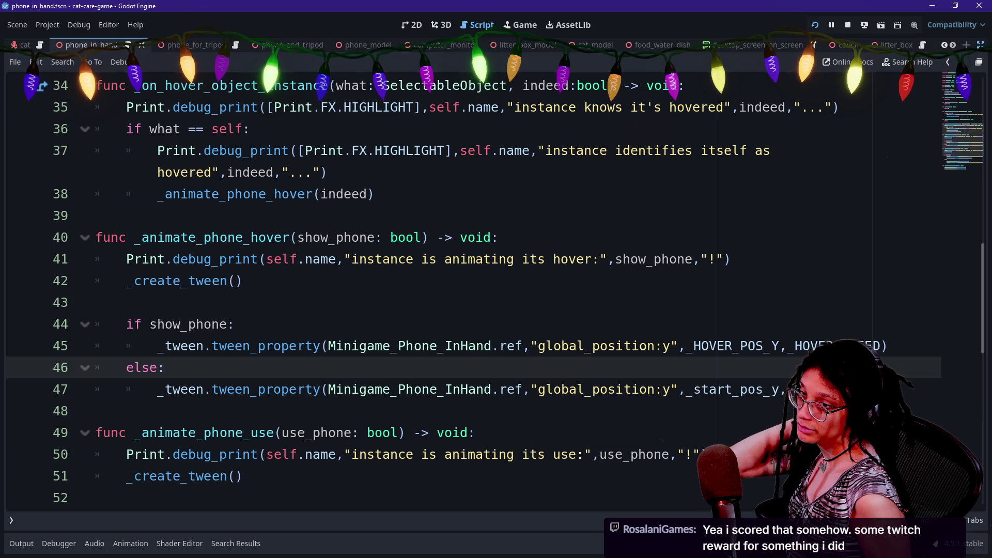
{"action": "left_click", "coordinate": [664, 389]}
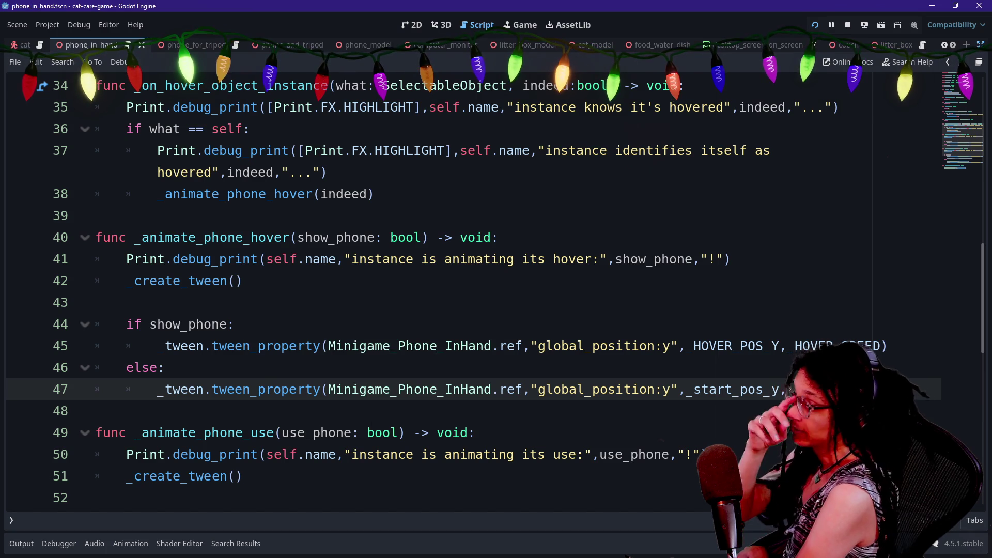
{"action": "mouse_move", "coordinate": [368, 389]}
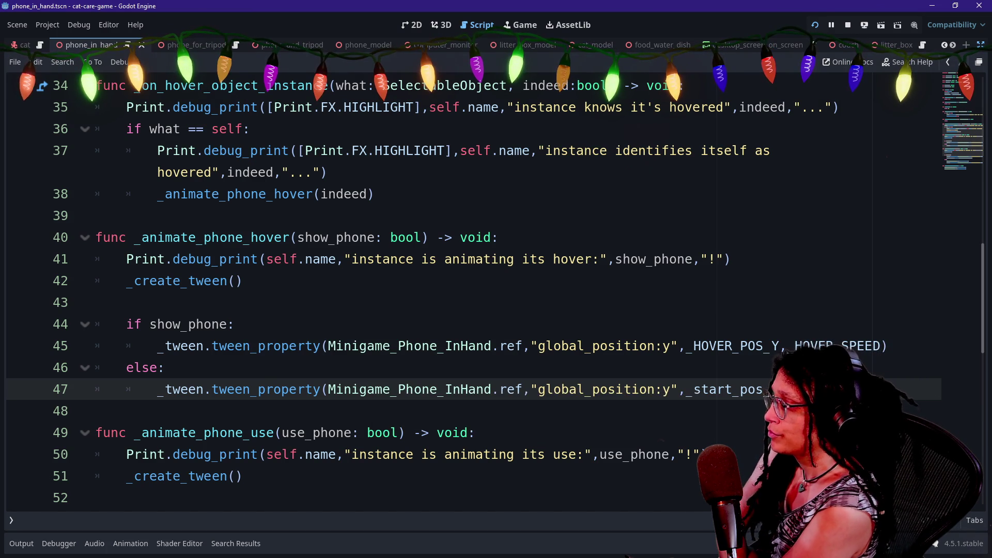
{"action": "left_click", "coordinate": [188, 346]}
{"action": "left_click", "coordinate": [164, 368]}
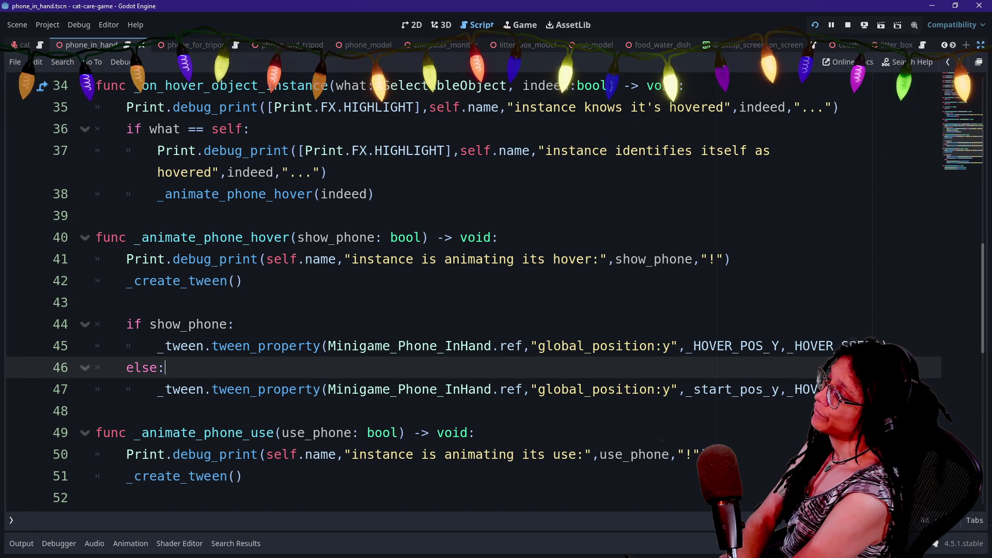
{"action": "left_click", "coordinate": [273, 389]}
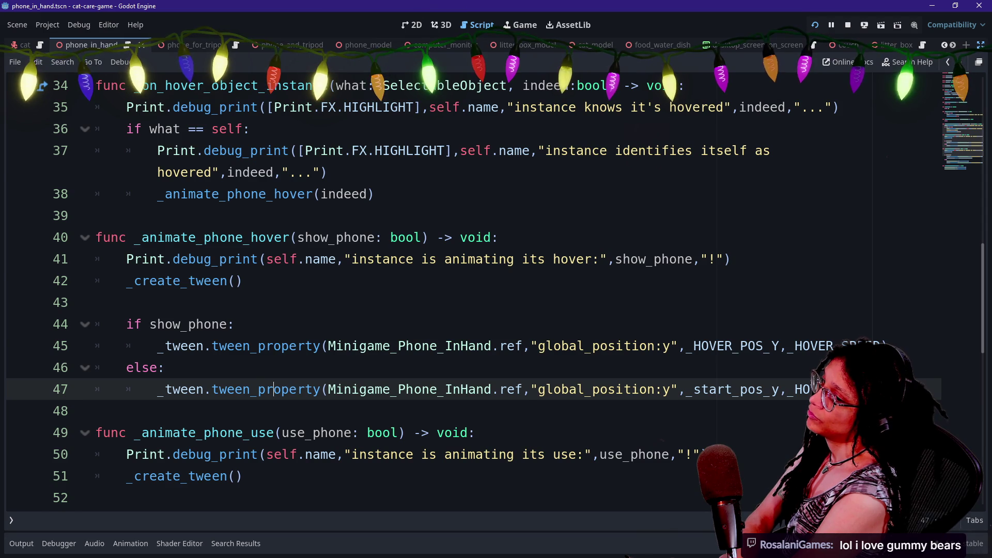
{"action": "left_click", "coordinate": [165, 367]}
{"action": "key", "text": "Return"}
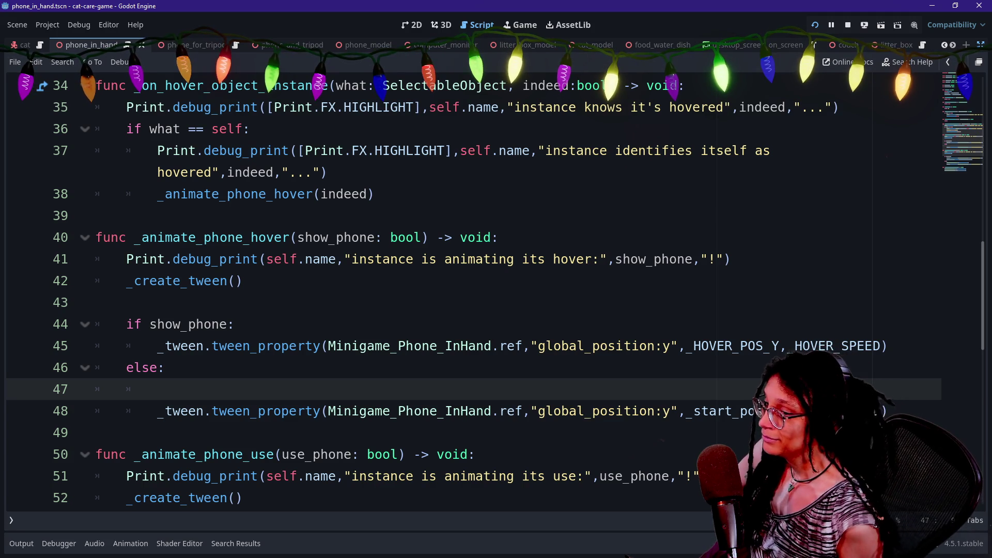
- Select the code on lines 45–46, then deselect it and settle on empty line 47
{"action": "left_click", "coordinate": [129, 433]}
{"action": "left_click_drag", "start_coordinate": [171, 367], "coordinate": [220, 345]}
{"action": "key", "text": "Right"}
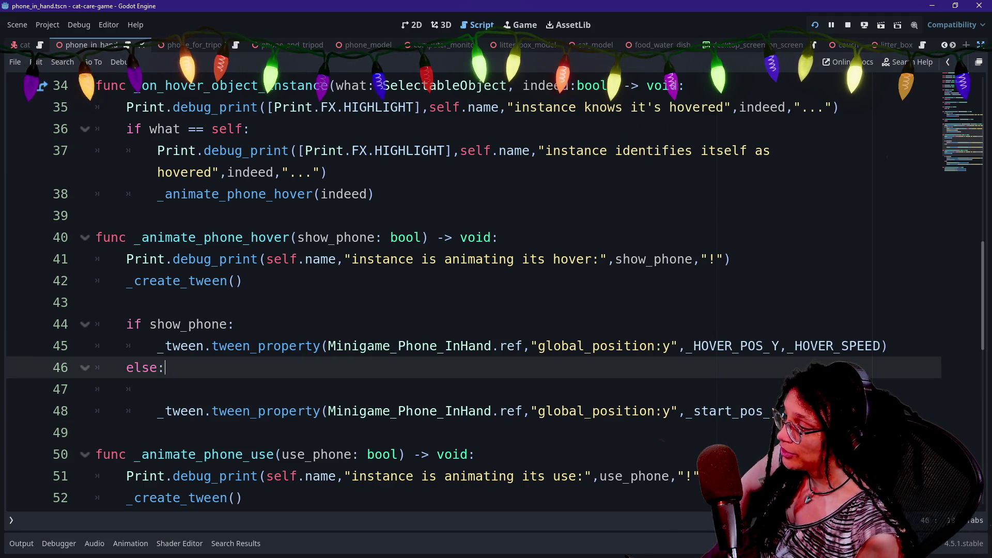
{"action": "key", "text": "Down"}
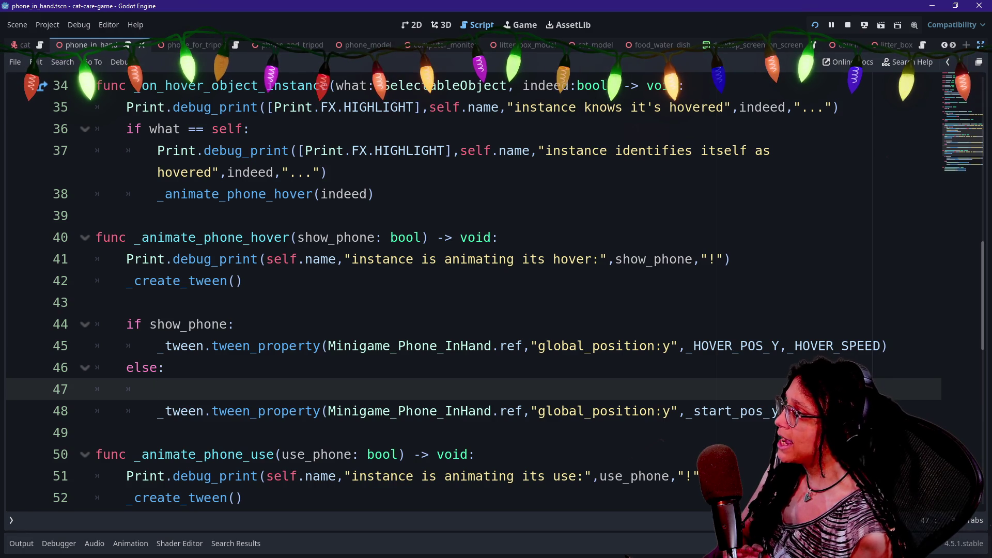
- Add a blank line after the _start_pos_y declaration and open Find in Files
{"action": "scroll", "coordinate": [465, 289], "scroll_direction": "up", "scroll_amount": 10}
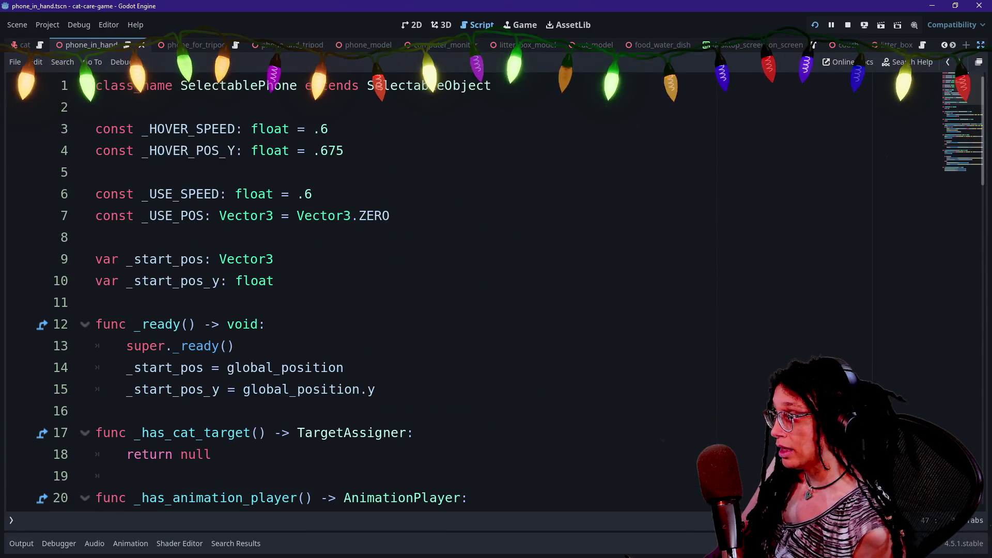
{"action": "left_click", "coordinate": [274, 281]}
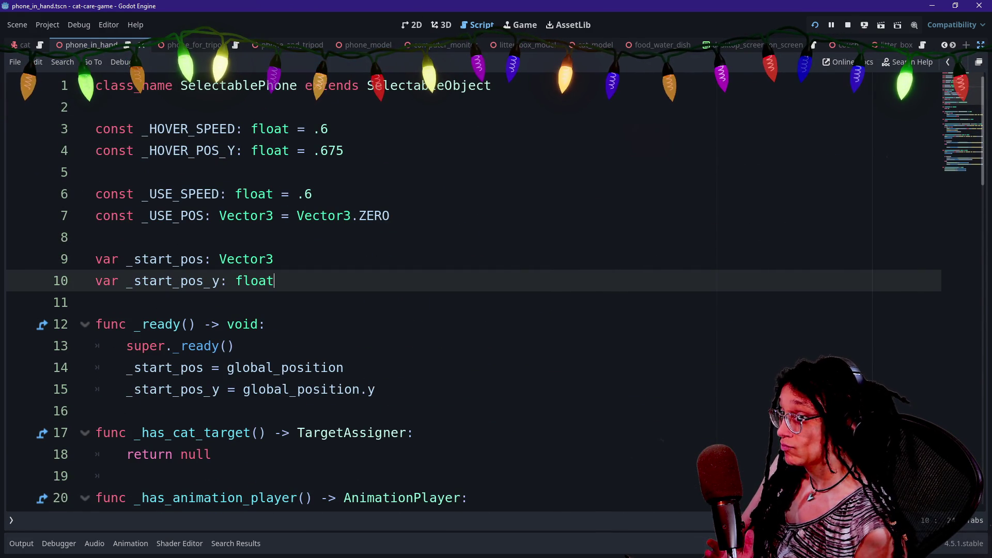
{"action": "key", "text": "Return"}
{"action": "key", "text": "Return"}
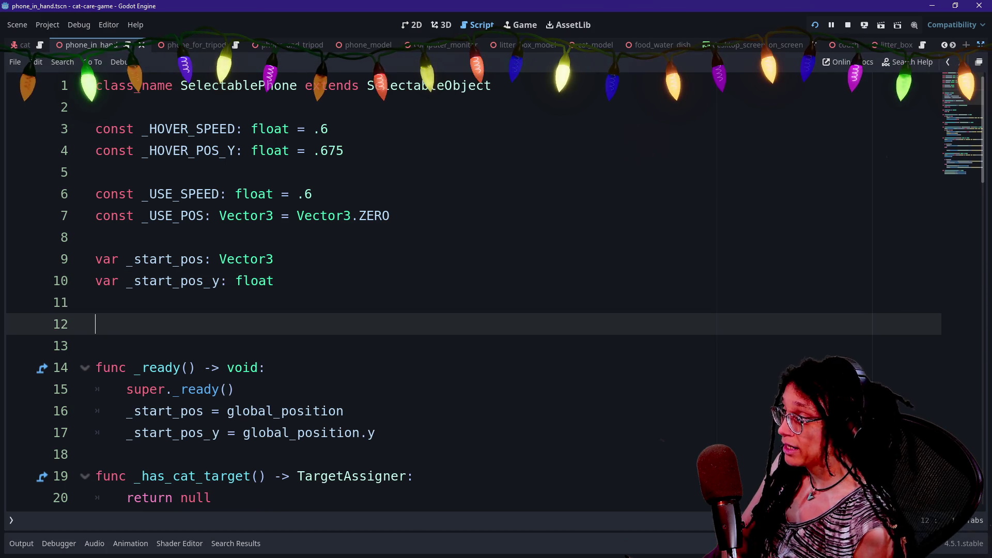
{"action": "type", "text": "v"}
{"action": "key", "text": "BackSpace"}
{"action": "type", "text": "var _"}
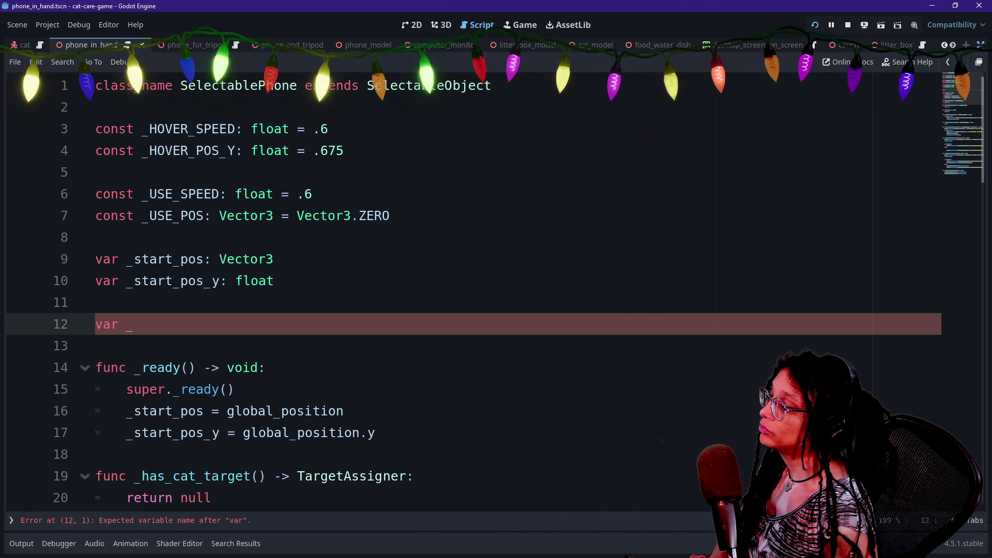
{"action": "key", "text": "BackSpace"}
{"action": "key", "text": "BackSpace"}
{"action": "key", "text": "BackSpace"}
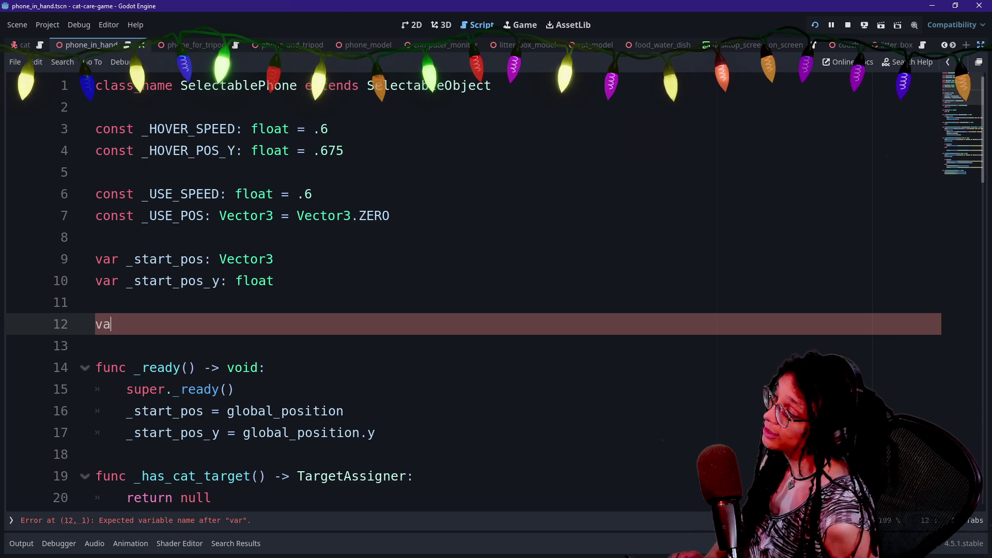
{"action": "key", "text": "ctrl+shift+f"}
- Search all project files for hover_state and browse the 47 matches in 3 files
{"action": "type", "text": "hov"}
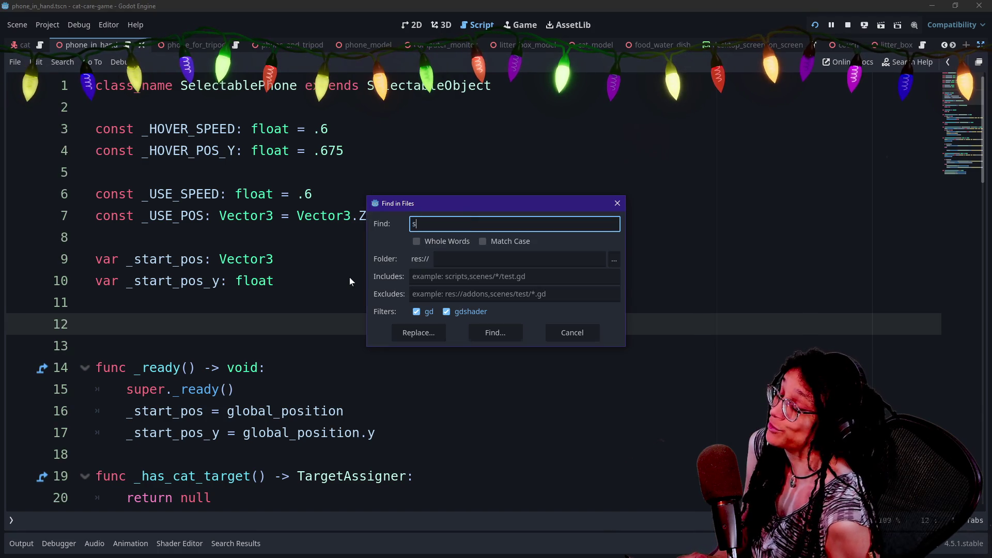
{"action": "type", "text": "er_state"}
{"action": "key", "text": "Return"}
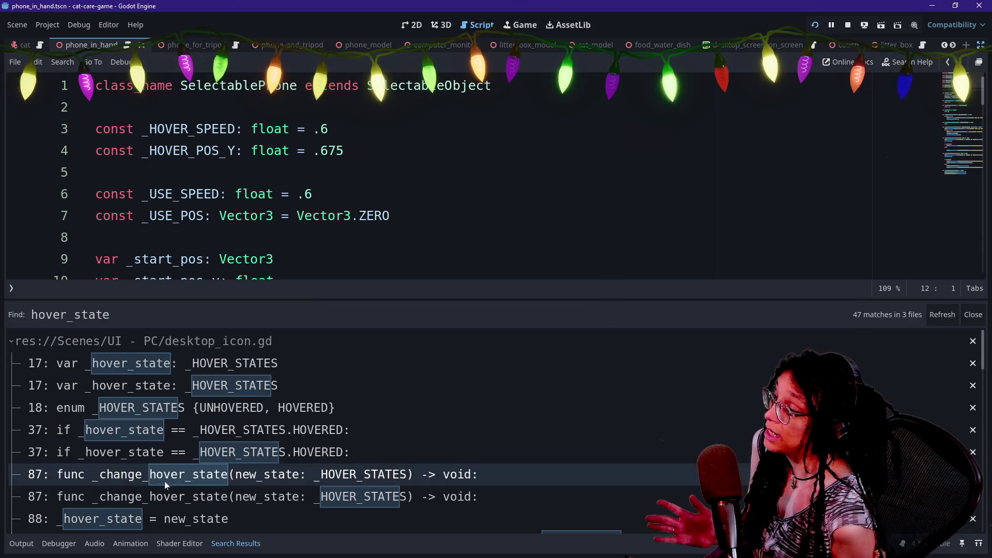
{"action": "scroll", "coordinate": [314, 367], "scroll_direction": "down", "scroll_amount": 10}
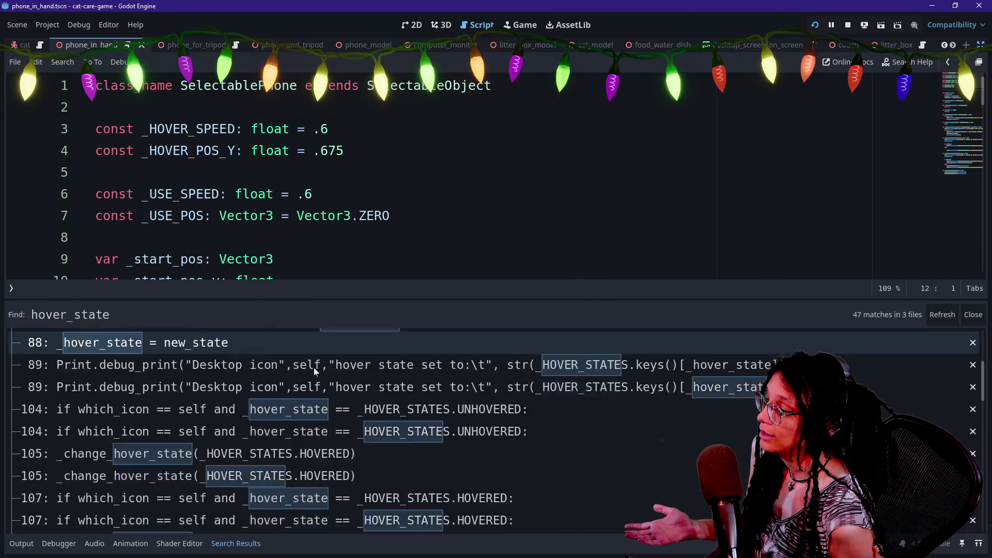
{"action": "scroll", "coordinate": [314, 367], "scroll_direction": "down", "scroll_amount": 5}
{"action": "scroll", "coordinate": [314, 367], "scroll_direction": "up", "scroll_amount": 3}
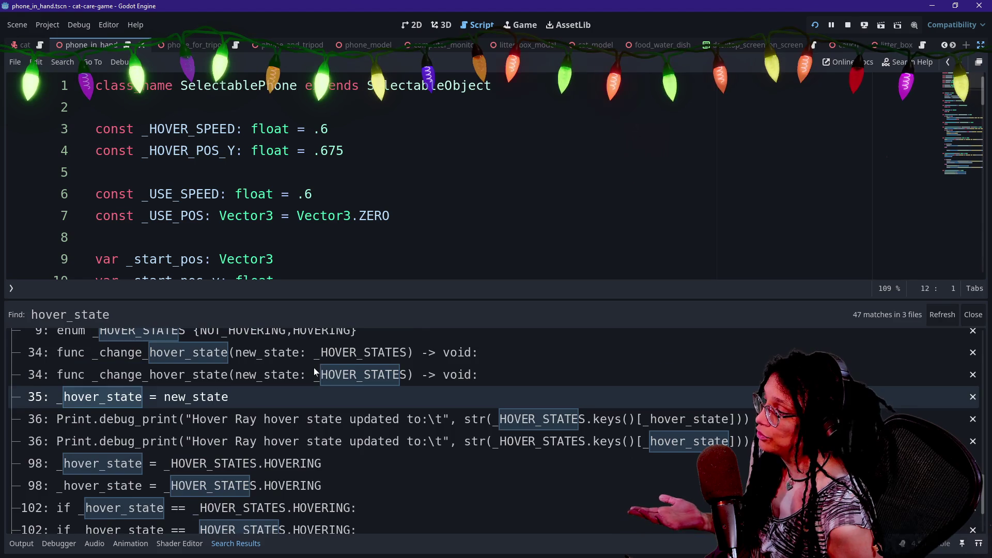
{"action": "scroll", "coordinate": [373, 353], "scroll_direction": "up", "scroll_amount": 2}
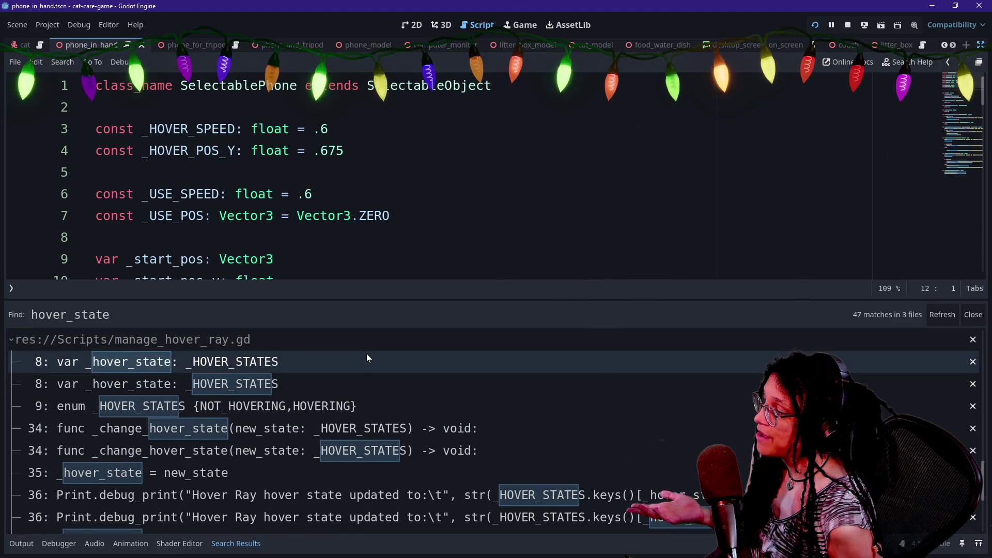
{"action": "scroll", "coordinate": [367, 356], "scroll_direction": "up", "scroll_amount": 5}
{"action": "scroll", "coordinate": [367, 357], "scroll_direction": "up", "scroll_amount": 5}
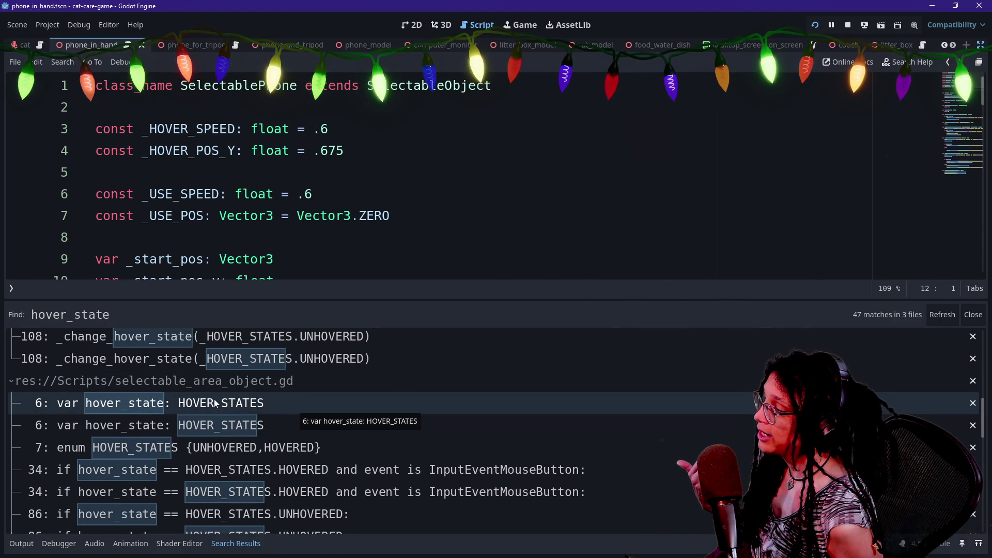
- Open the hover_state declaration in selectable_area_object.gd, remove a stray 'p', and collapse Search Results
{"action": "left_click", "coordinate": [213, 406]}
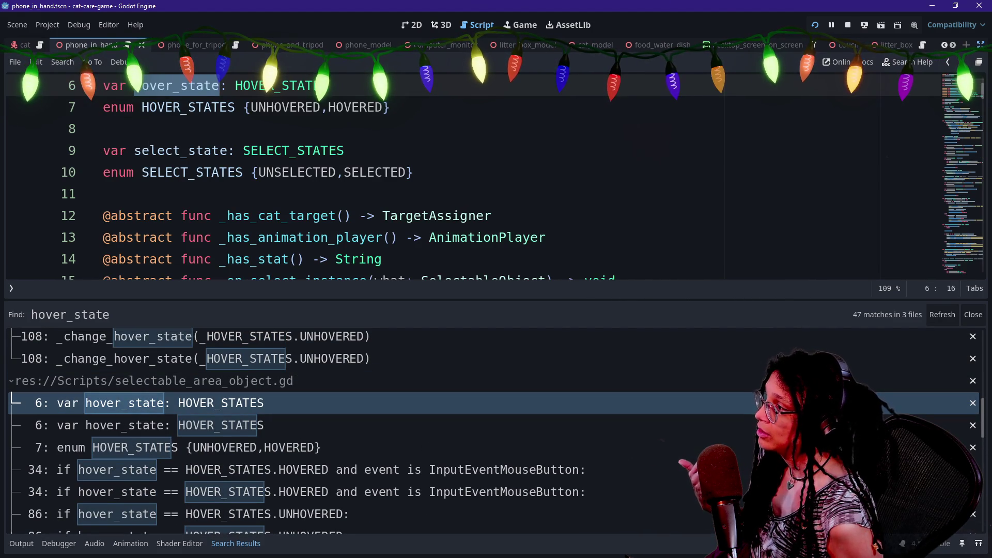
{"action": "left_click", "coordinate": [111, 194]}
{"action": "type", "text": "p"}
{"action": "key", "text": "BackSpace"}
{"action": "key", "text": "BackSpace"}
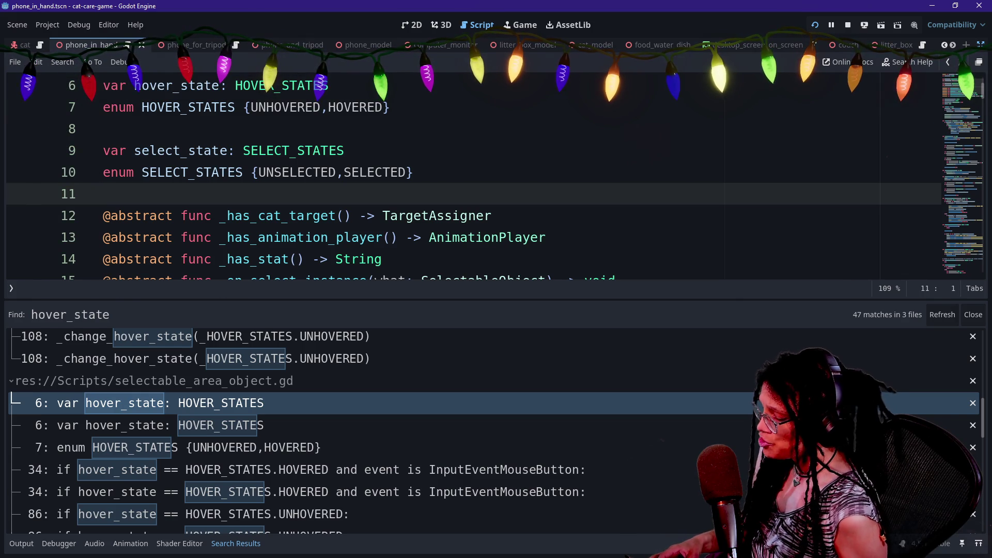
{"action": "key", "text": "alt+o"}
{"action": "key", "text": "alt+o"}
{"action": "scroll", "coordinate": [465, 289], "scroll_direction": "up", "scroll_amount": 2}
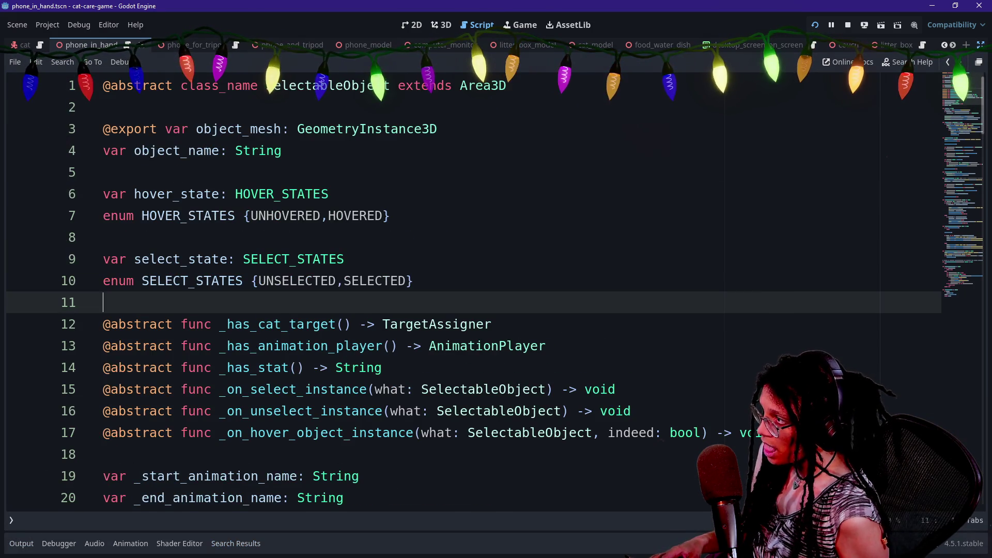
- Quick-open selectable_area_phone.gd and delete the extra blank lines after _start_pos_y
{"action": "left_click", "coordinate": [345, 258]}
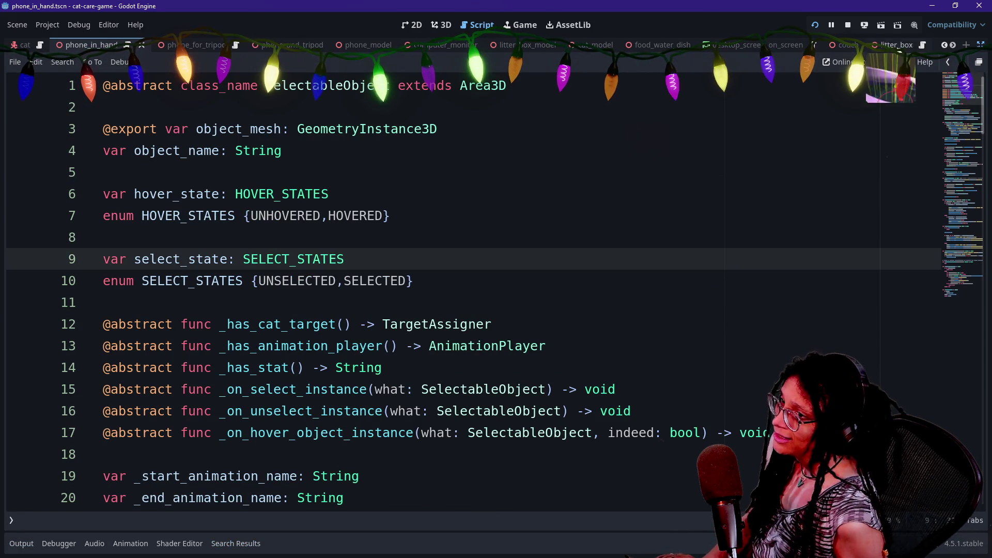
{"action": "key", "text": "shift+alt+o"}
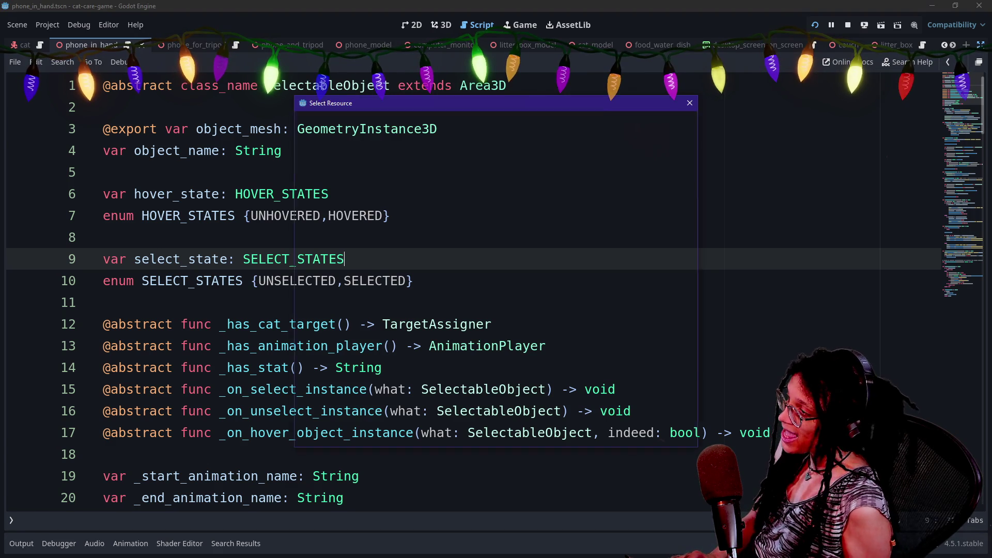
{"action": "key", "text": "Return"}
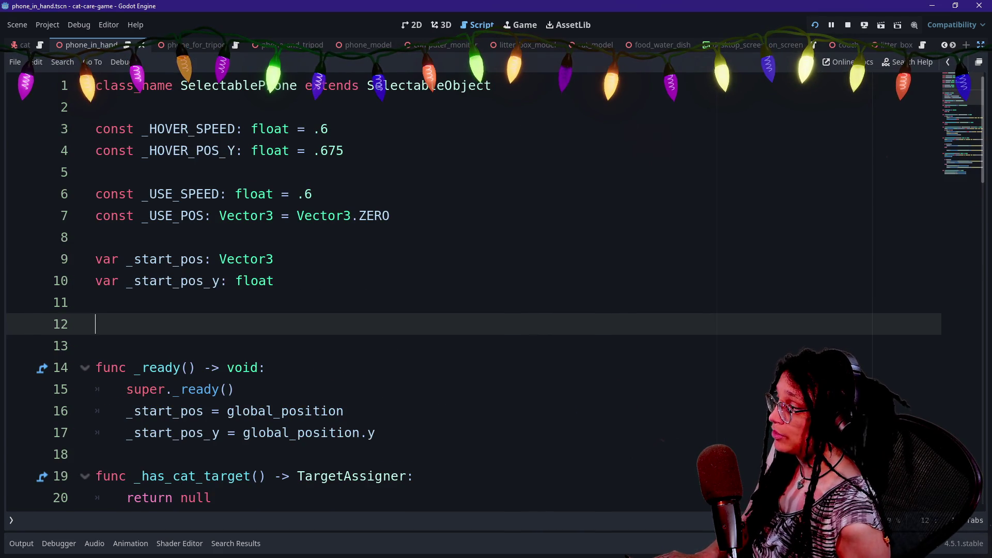
{"action": "key", "text": "BackSpace"}
{"action": "key", "text": "BackSpace"}
{"action": "scroll", "coordinate": [465, 290], "scroll_direction": "down", "scroll_amount": 9}
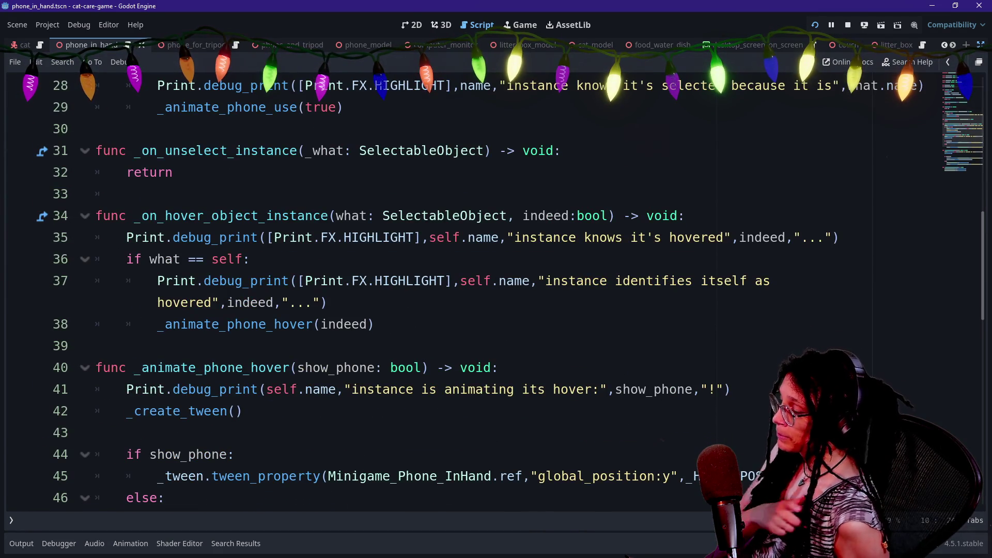
{"action": "scroll", "coordinate": [465, 289], "scroll_direction": "up", "scroll_amount": 7}
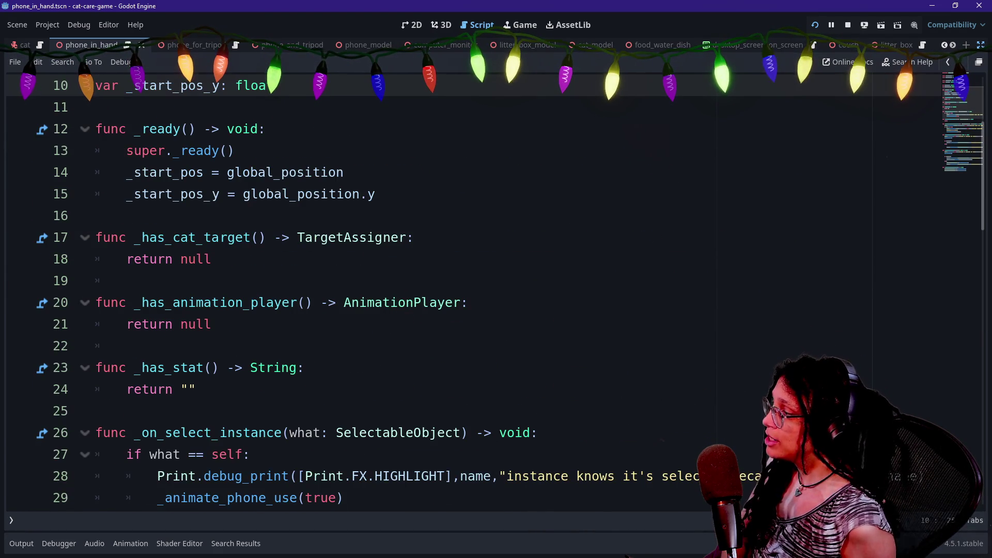
{"action": "scroll", "coordinate": [465, 289], "scroll_direction": "down", "scroll_amount": 15}
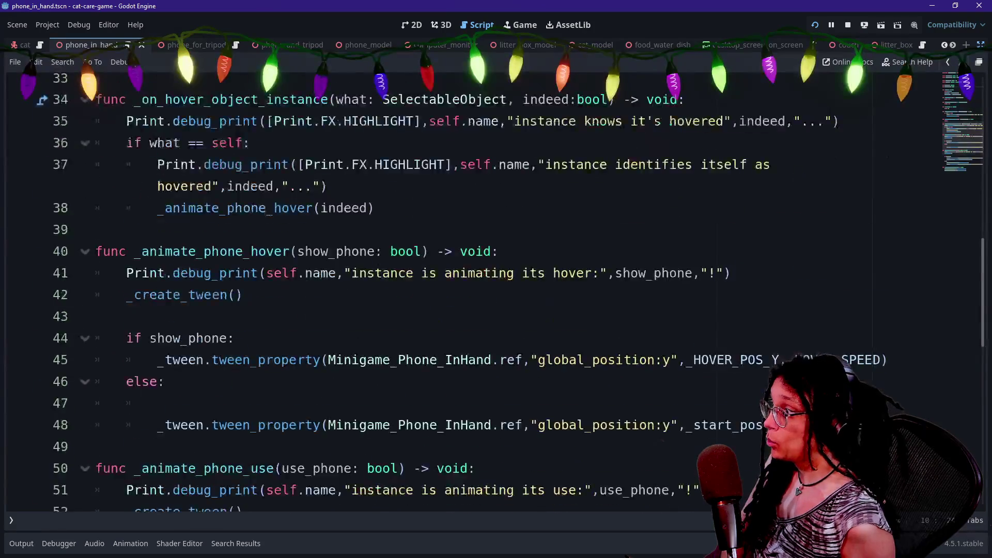
{"action": "scroll", "coordinate": [465, 290], "scroll_direction": "up", "scroll_amount": 6}
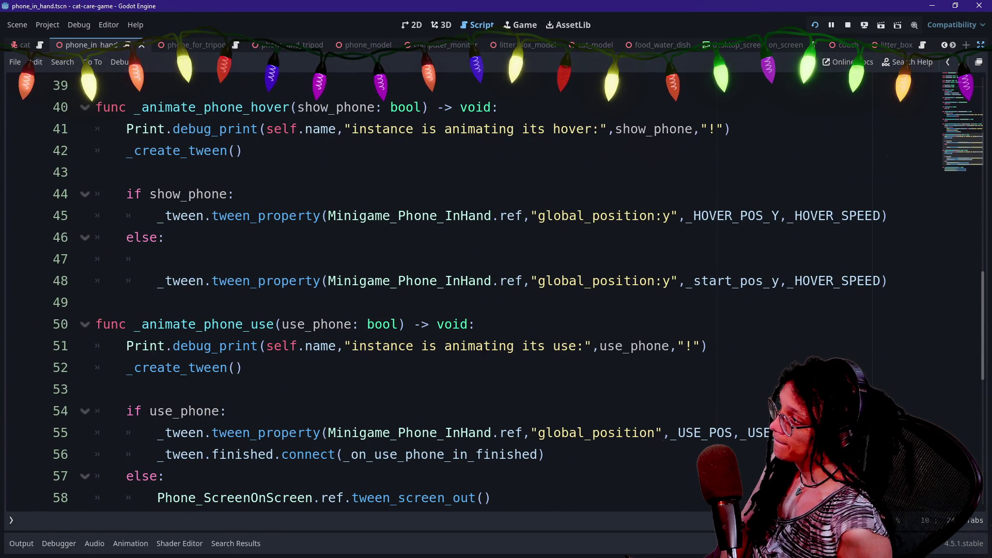
{"action": "scroll", "coordinate": [496, 383], "scroll_direction": "down", "scroll_amount": 1}
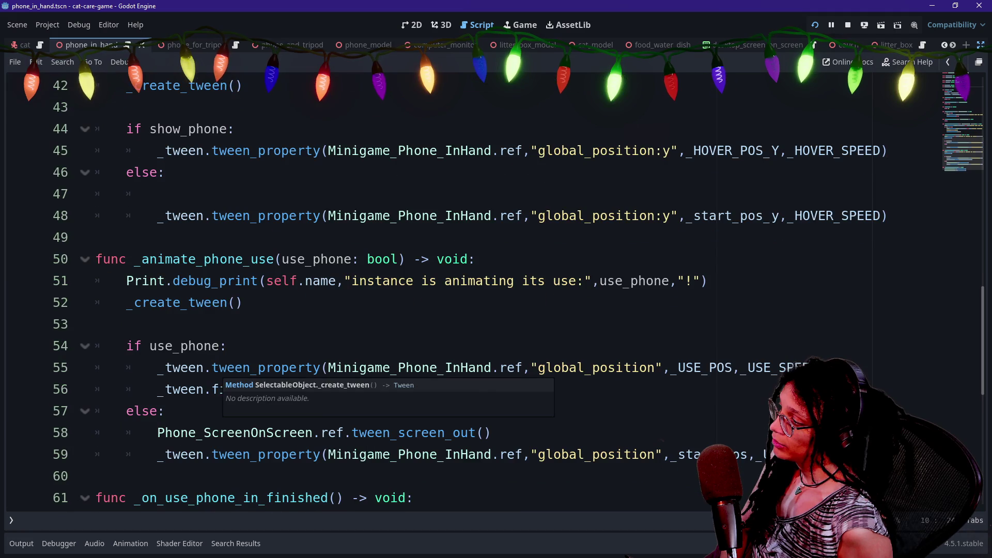
- Under else:, write 'if select_state == SELECT_STATES.UNSELECTED' with autocomplete
{"action": "left_click", "coordinate": [465, 410]}
{"action": "key", "text": "Return"}
{"action": "type", "text": "if"}
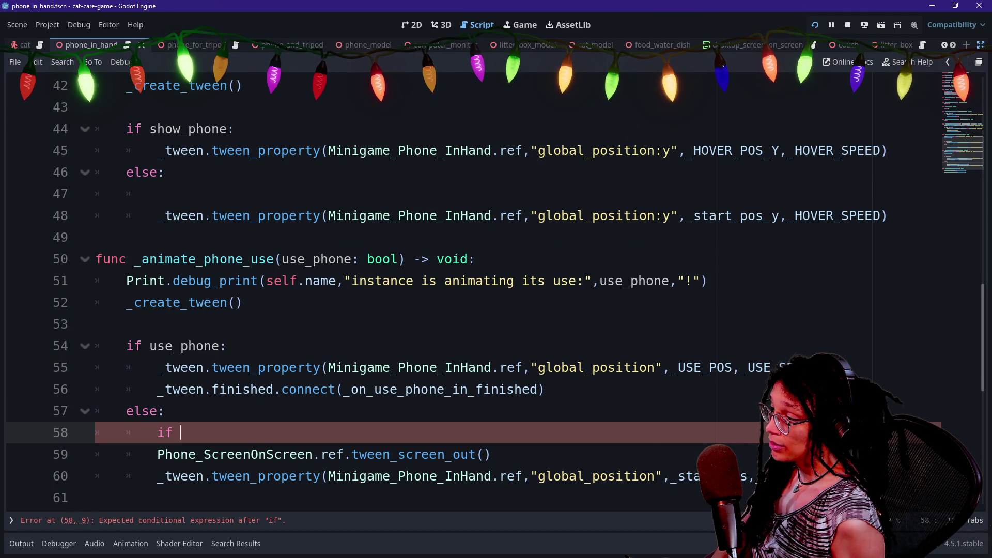
{"action": "type", "text": "selec"}
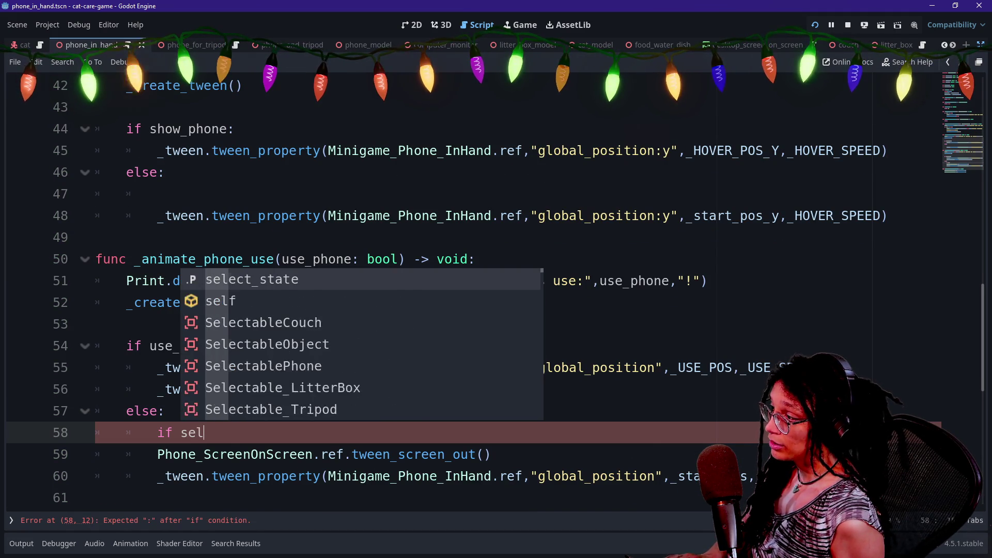
{"action": "key", "text": "Return"}
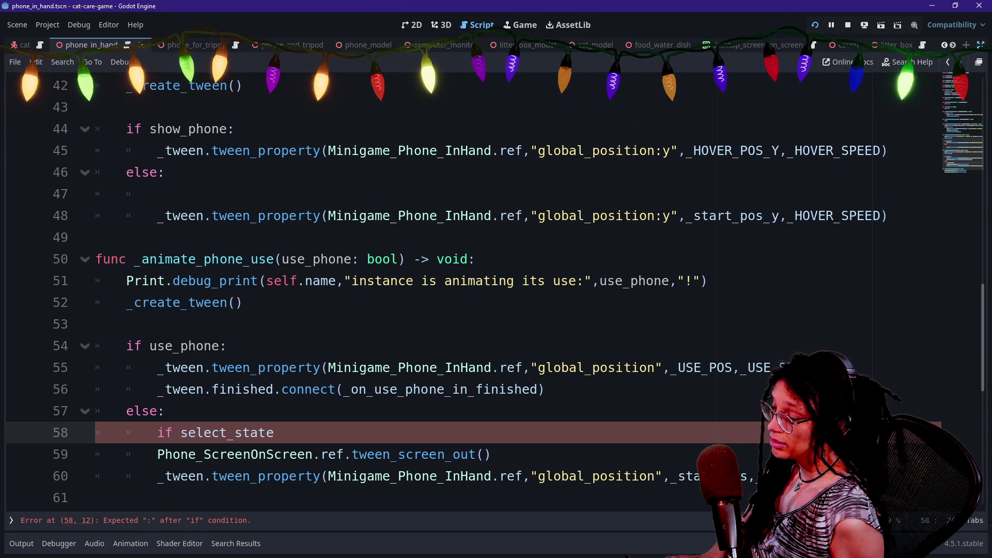
{"action": "type", "text": "not"}
{"action": "key", "text": "End"}
{"action": "type", "text": "=="}
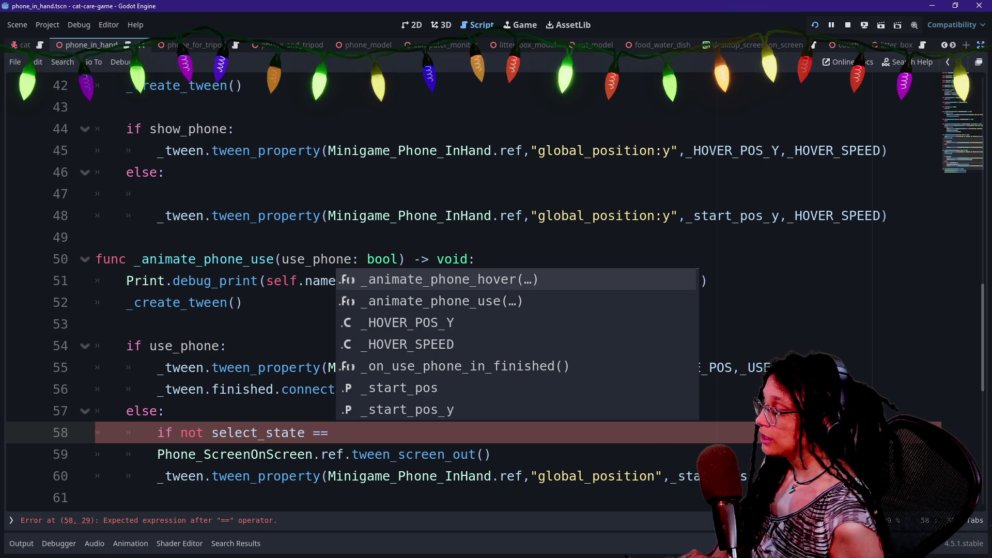
{"action": "type", "text": "S"}
{"action": "key", "text": "Return"}
{"action": "type", "text": "."}
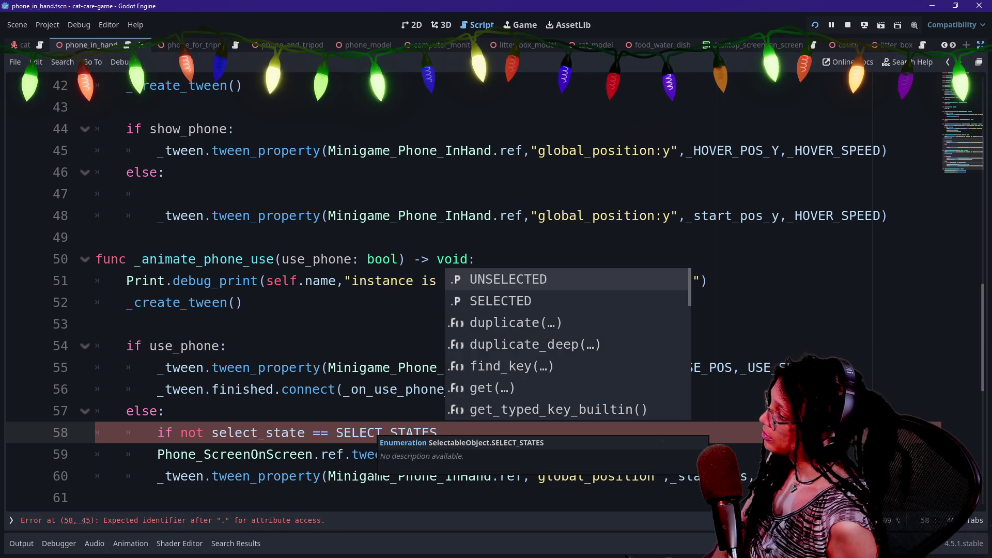
{"action": "key", "text": "Escape"}
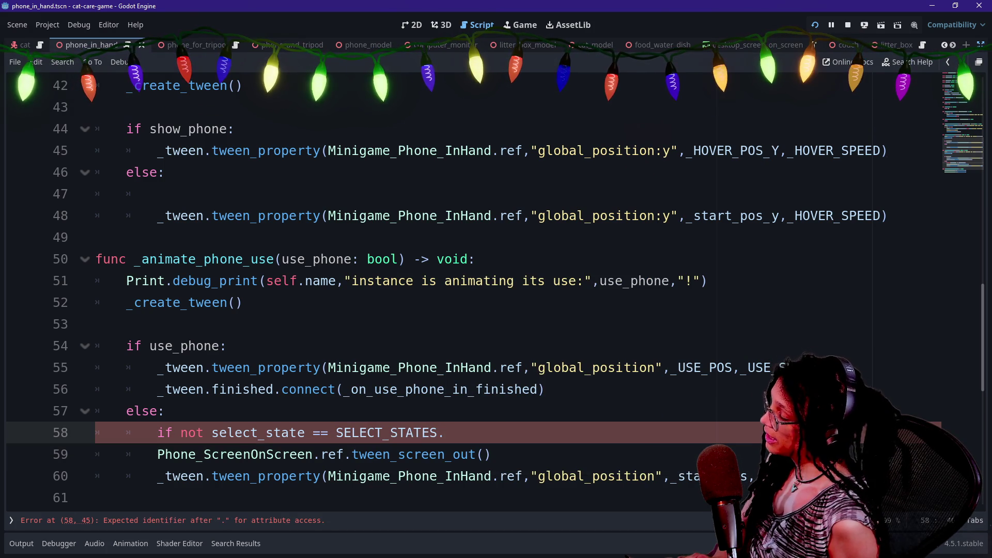
{"action": "key", "text": "Down"}
{"action": "key", "text": "Down"}
{"action": "key", "text": "Return"}
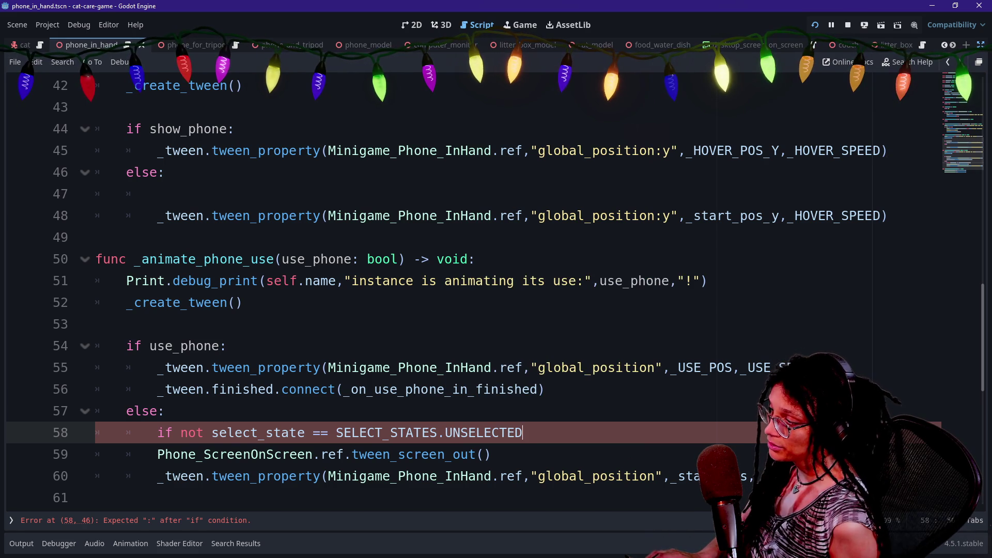
- Remove the stray 'not' and quote from the condition and end it with a colon
{"action": "left_click", "coordinate": [211, 433]}
{"action": "key", "text": "BackSpace"}
{"action": "key", "text": "BackSpace"}
{"action": "key", "text": "BackSpace"}
{"action": "key", "text": "End"}
{"action": "type", "text": "\""}
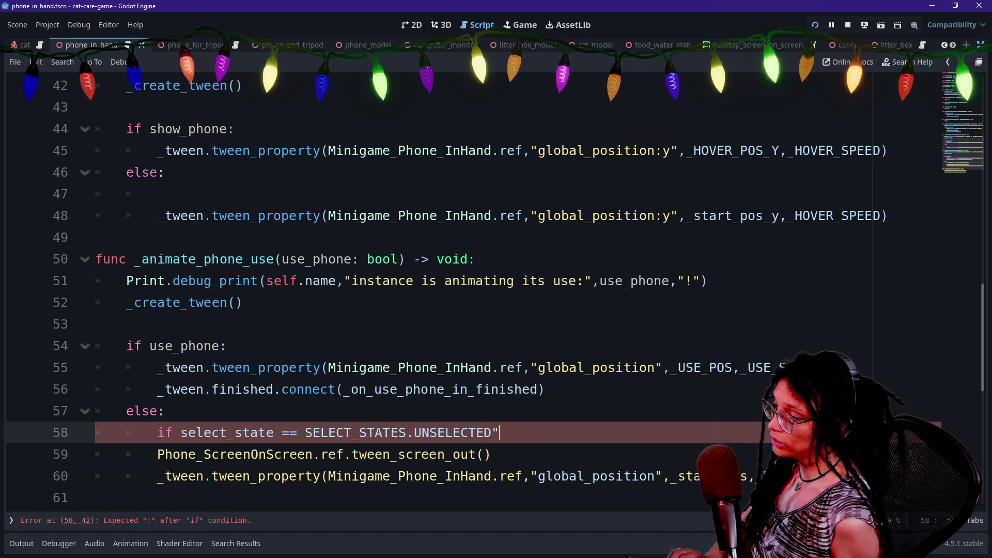
{"action": "key", "text": "BackSpace"}
{"action": "type", "text": ":"}
- Indent the screen-out and return tweens on lines 59–60 under the new if
{"action": "left_click", "coordinate": [352, 454]}
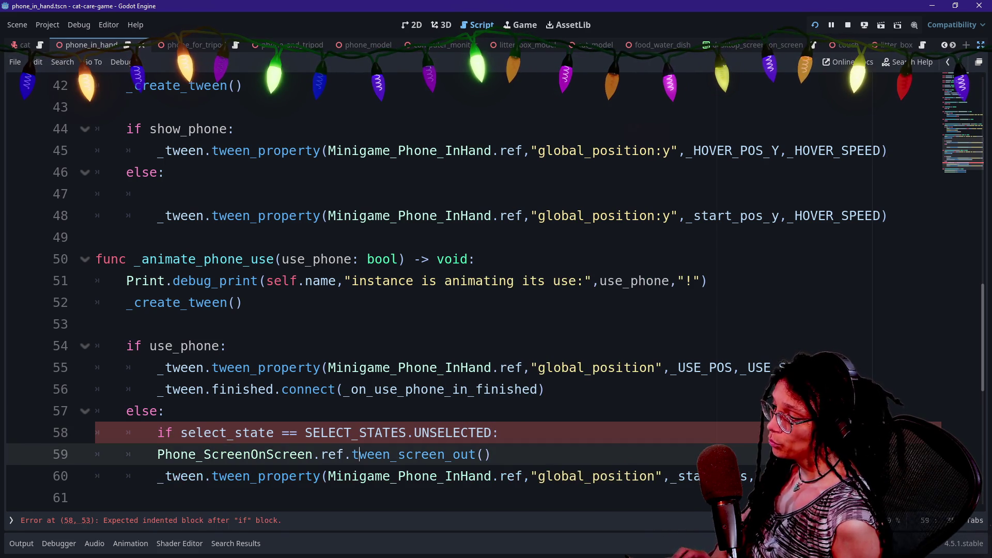
{"action": "left_click_drag", "start_coordinate": [352, 454], "coordinate": [498, 476]}
{"action": "key", "text": "Tab"}
{"action": "left_click", "coordinate": [165, 411]}
{"action": "left_click", "coordinate": [476, 433]}
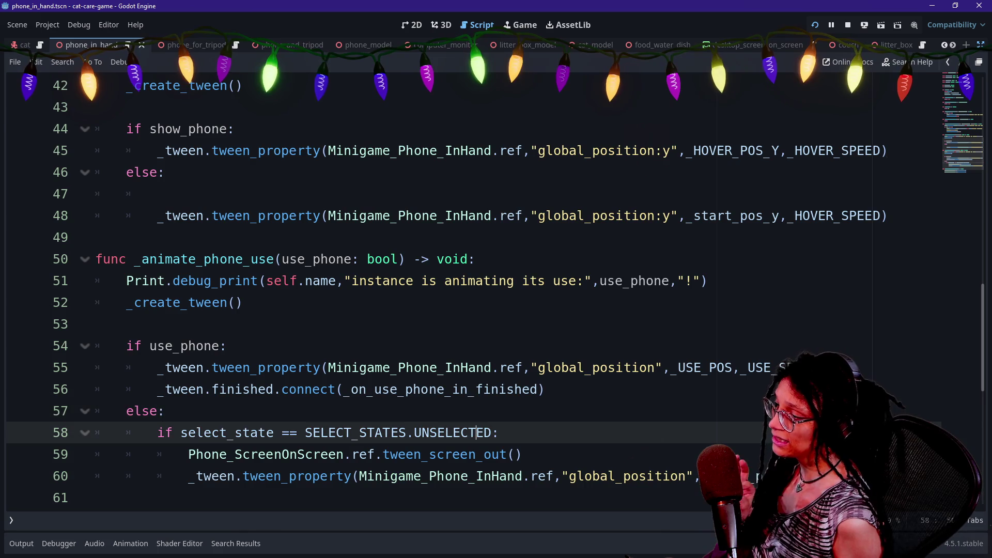
{"action": "scroll", "coordinate": [476, 433], "scroll_direction": "down", "scroll_amount": 1}
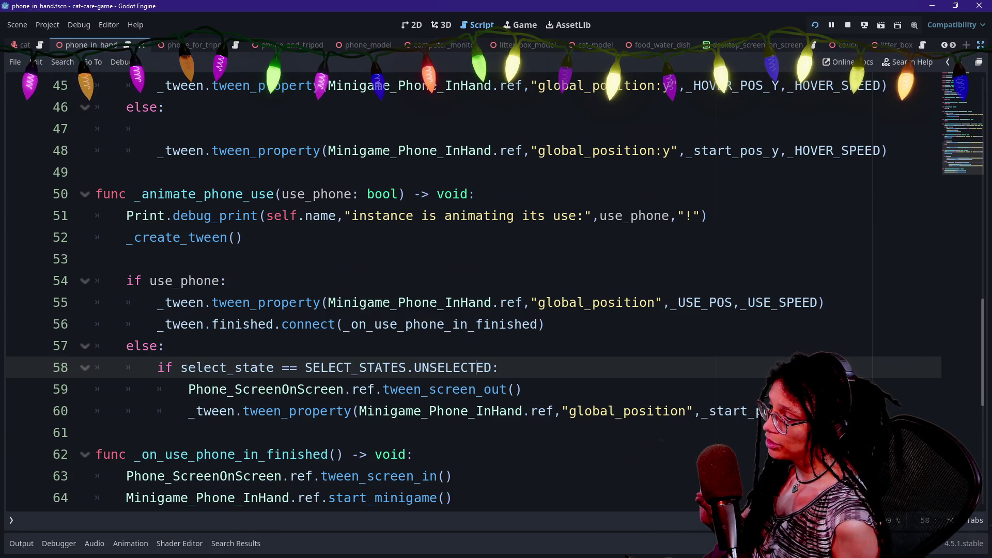
{"action": "left_click", "coordinate": [342, 324]}
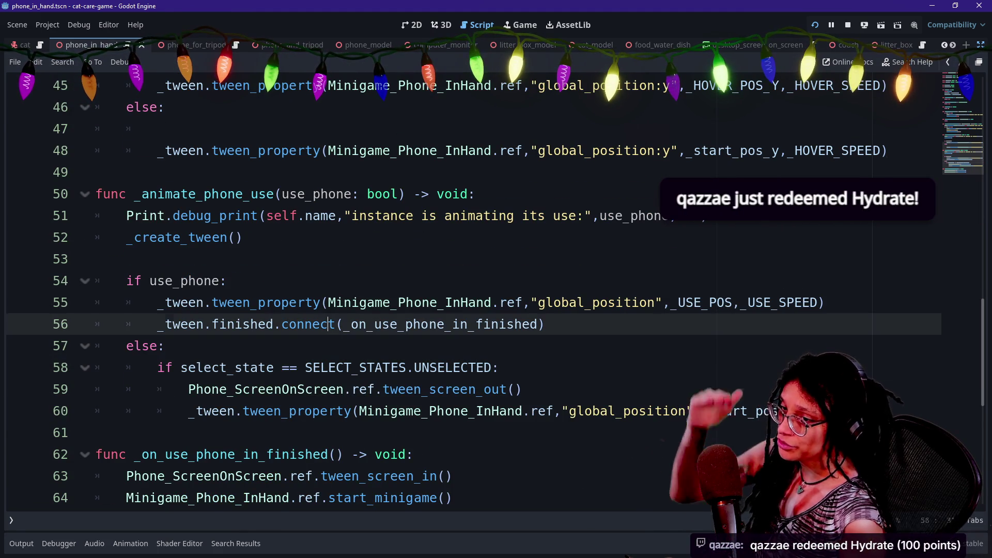
- Review the phone script's tween code between the debug print on line 51 and line 42
{"action": "mouse_move", "coordinate": [334, 324]}
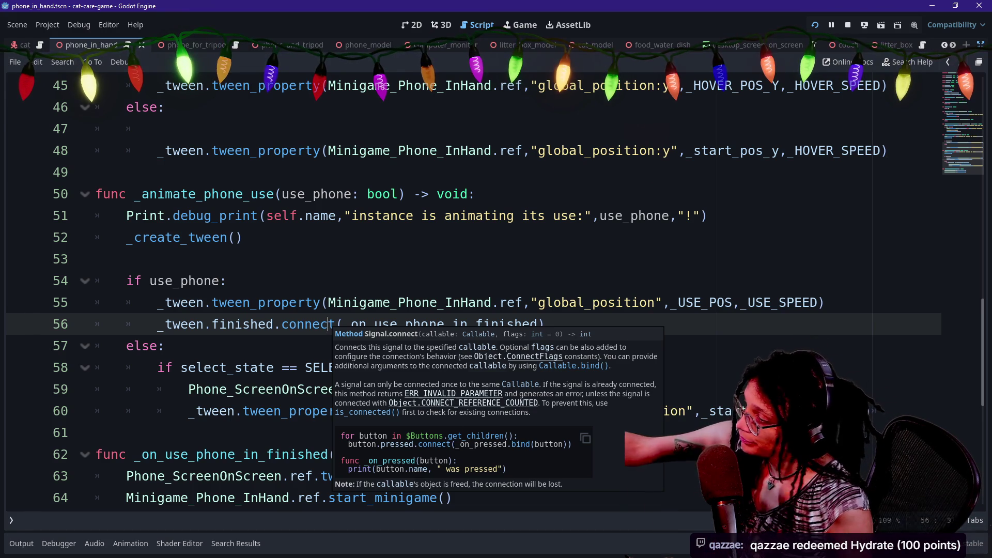
{"action": "left_click", "coordinate": [513, 215]}
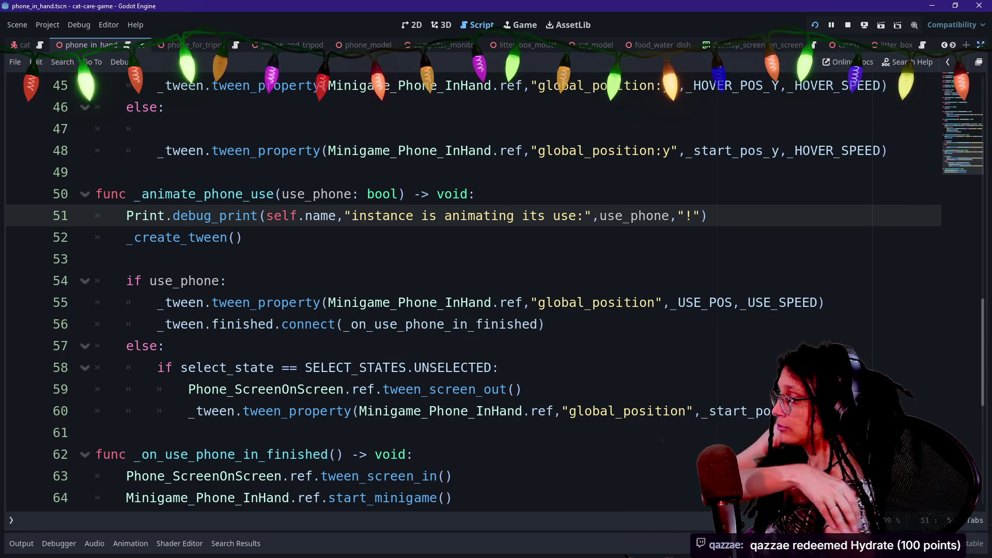
{"action": "key", "text": "Down"}
{"action": "key", "text": "Up"}
{"action": "key", "text": "Up"}
{"action": "key", "text": "Up"}
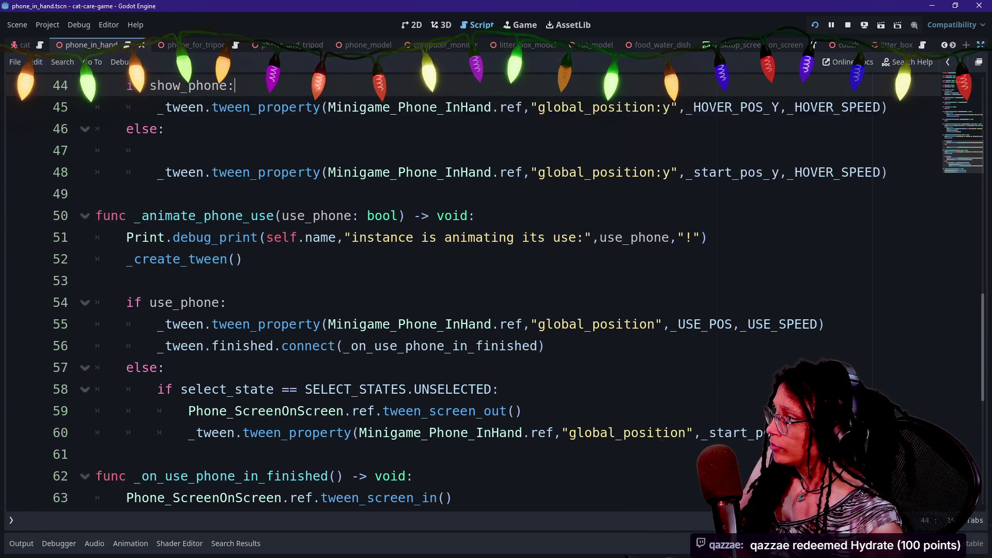
{"action": "key", "text": "Up"}
{"action": "key", "text": "Up"}
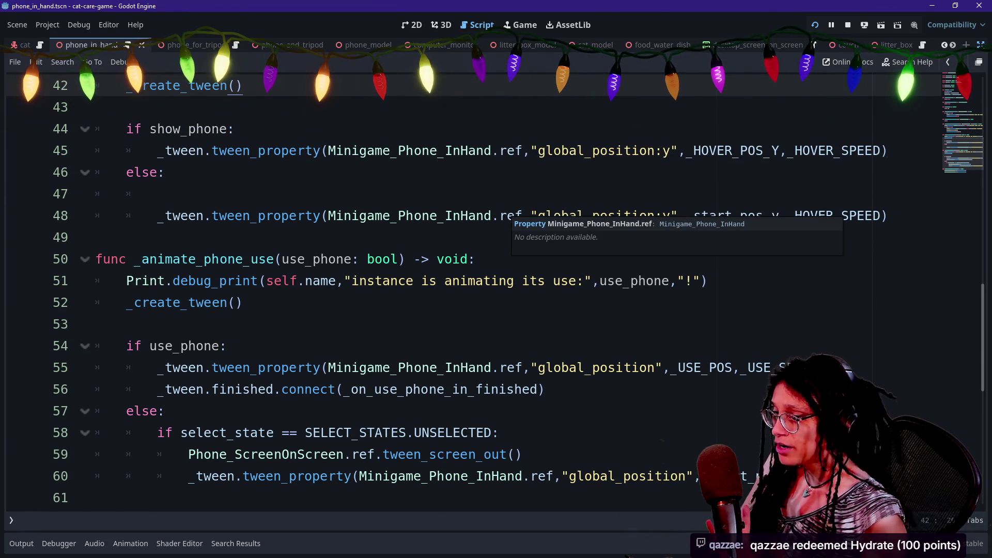
- Scroll to the end of the script and run the game to test the phone
{"action": "scroll", "coordinate": [511, 217], "scroll_direction": "down", "scroll_amount": 1}
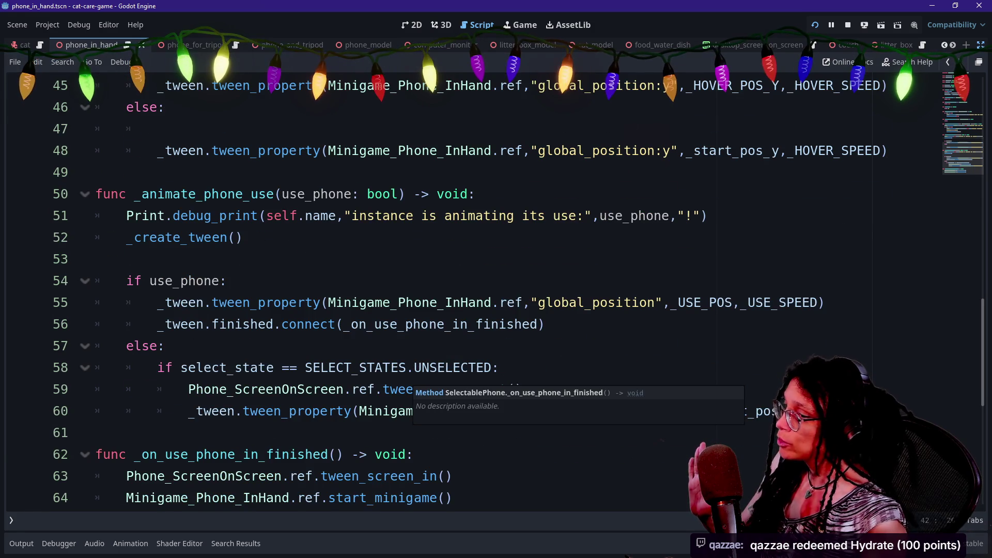
{"action": "scroll", "coordinate": [496, 290], "scroll_direction": "down", "scroll_amount": 1}
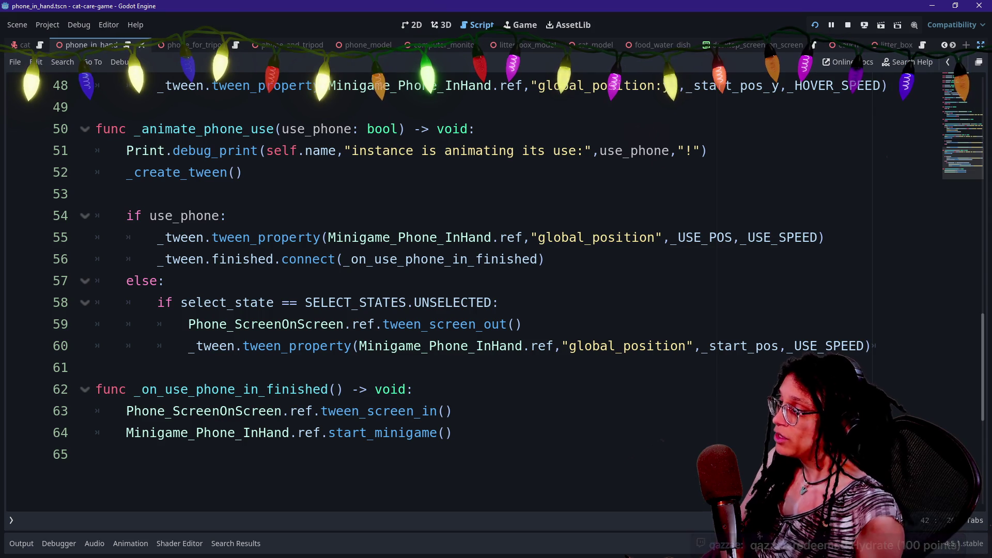
{"action": "scroll", "coordinate": [465, 289], "scroll_direction": "down", "scroll_amount": 5}
{"action": "scroll", "coordinate": [465, 289], "scroll_direction": "up", "scroll_amount": 3}
{"action": "left_click", "coordinate": [96, 346]}
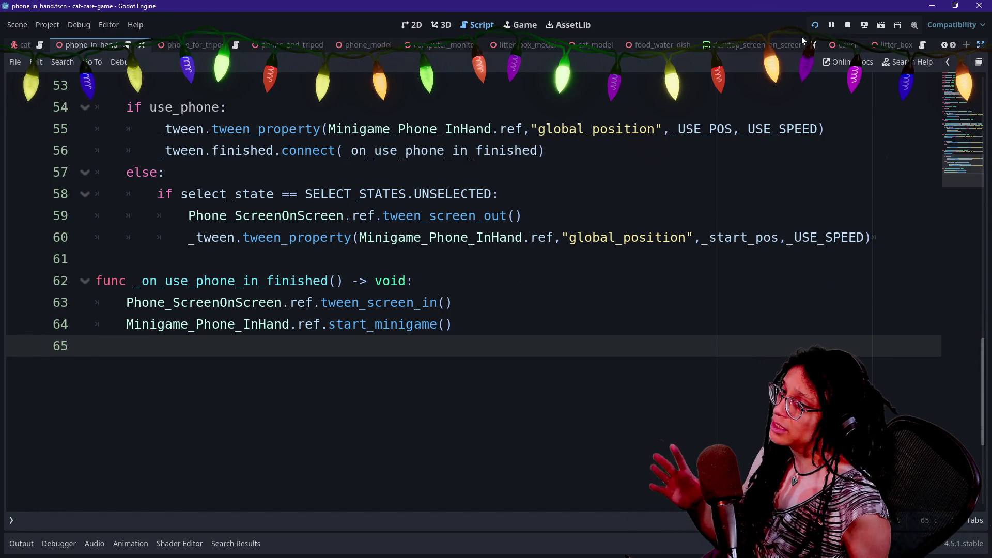
{"action": "left_click", "coordinate": [814, 26]}
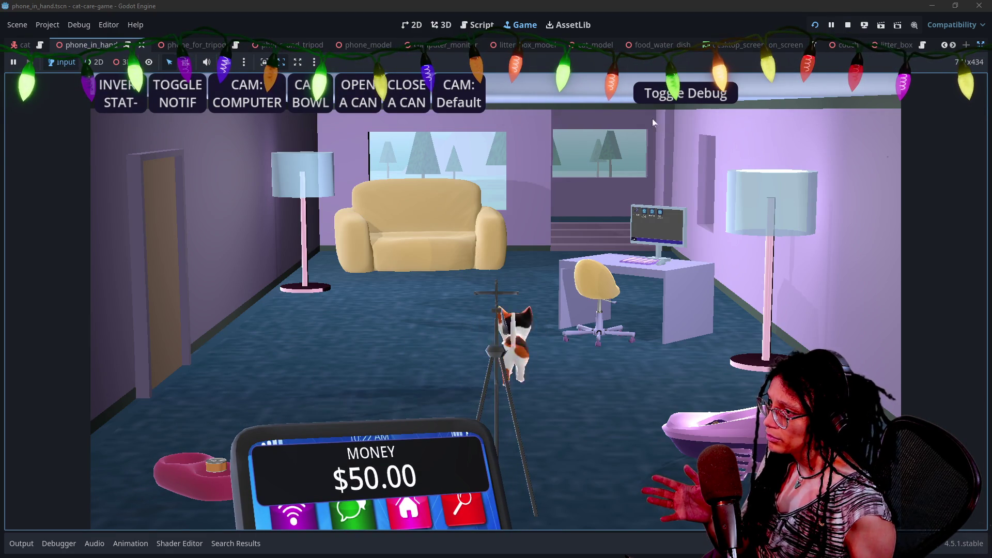
{"action": "left_click", "coordinate": [851, 26]}
{"action": "scroll", "coordinate": [413, 310], "scroll_direction": "up", "scroll_amount": 1}
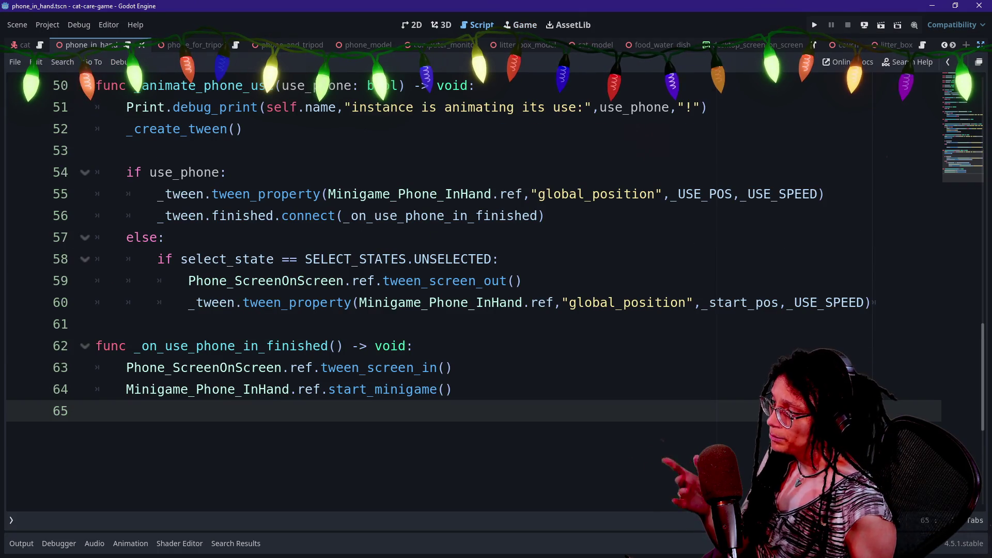
{"action": "left_click", "coordinate": [21, 547]}
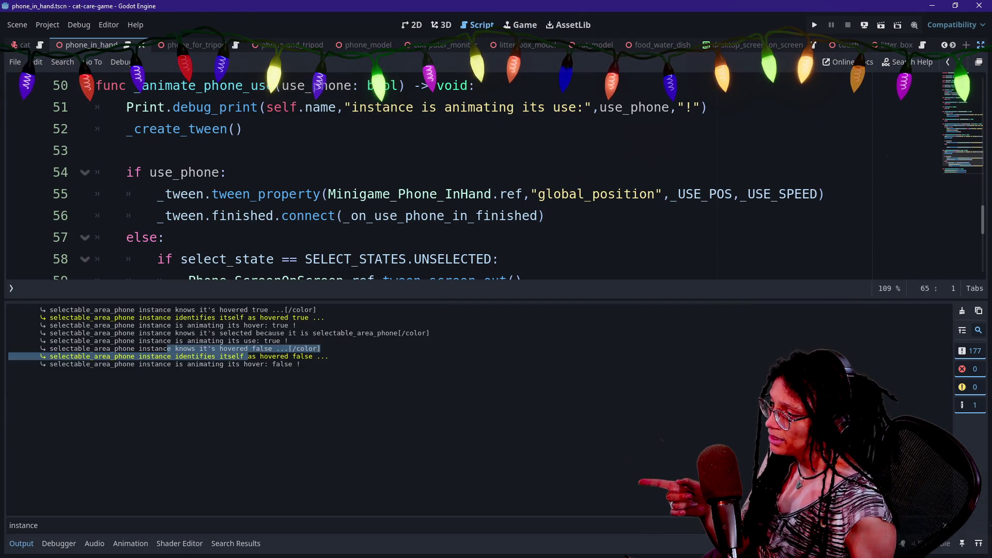
{"action": "left_click_drag", "start_coordinate": [261, 350], "coordinate": [305, 365]}
{"action": "left_click", "coordinate": [305, 365]}
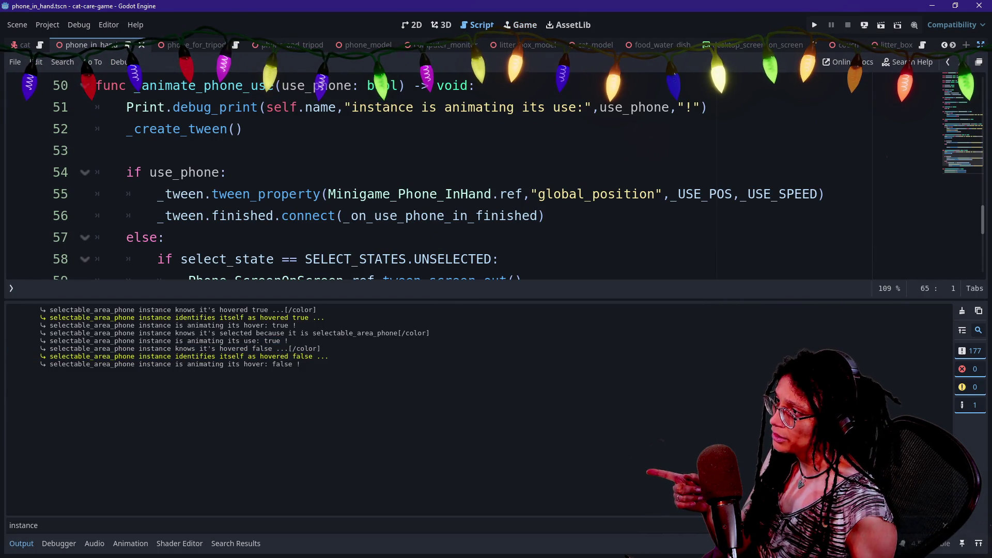
{"action": "scroll", "coordinate": [455, 258], "scroll_direction": "up", "scroll_amount": 1}
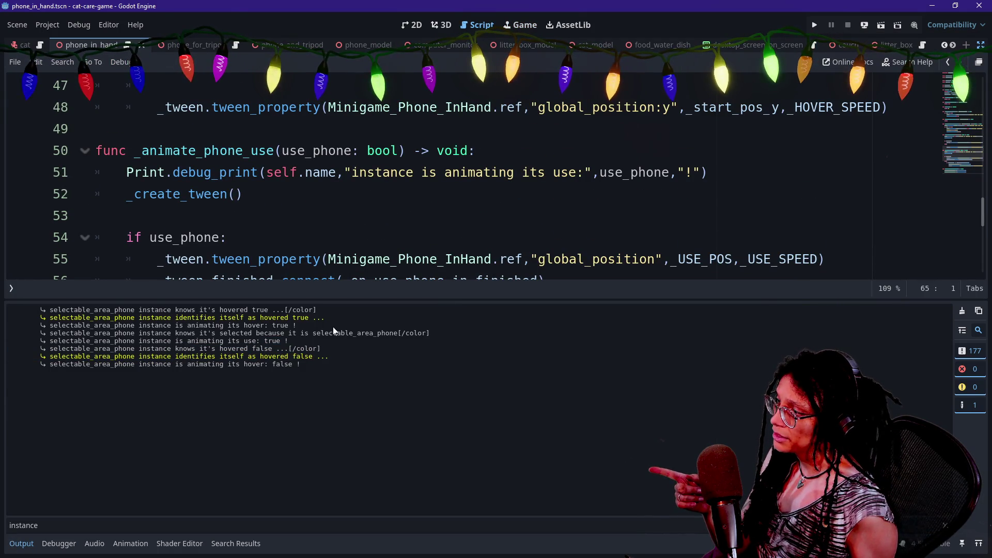
{"action": "mouse_move", "coordinate": [176, 349]}
{"action": "left_mouse_down"}
{"action": "mouse_move", "coordinate": [313, 357]}
{"action": "mouse_move", "coordinate": [320, 350]}
{"action": "left_mouse_up"}
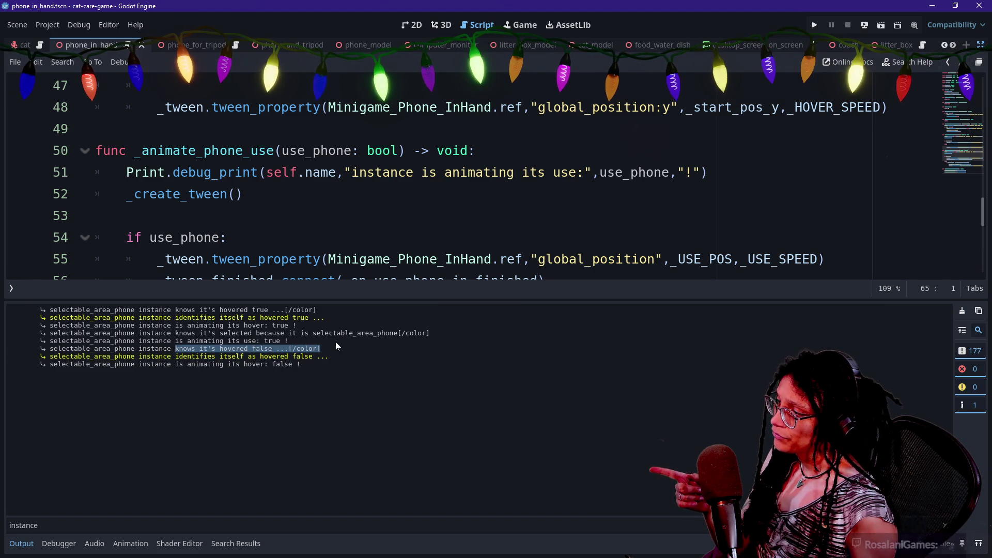
{"action": "left_click", "coordinate": [243, 193]}
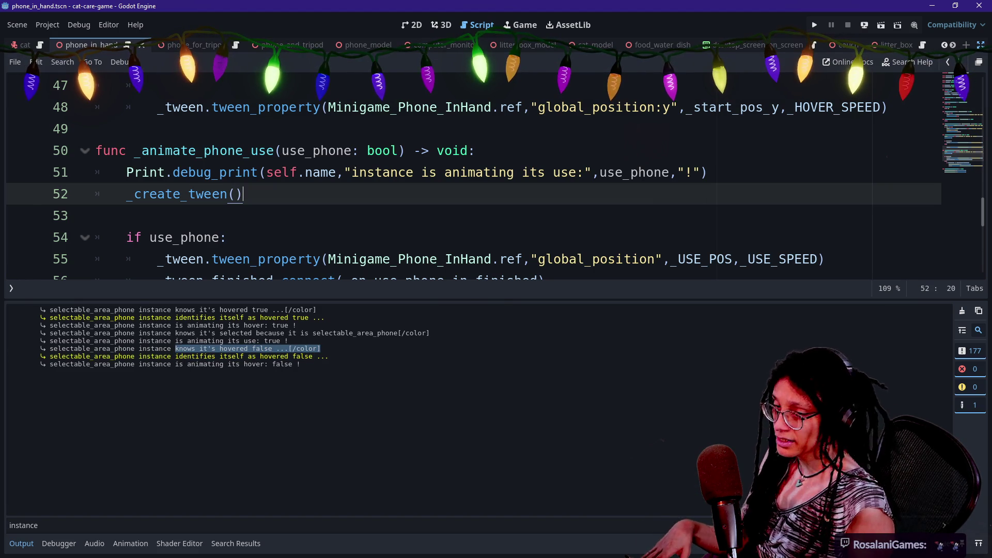
{"action": "key", "text": "ctrl+j"}
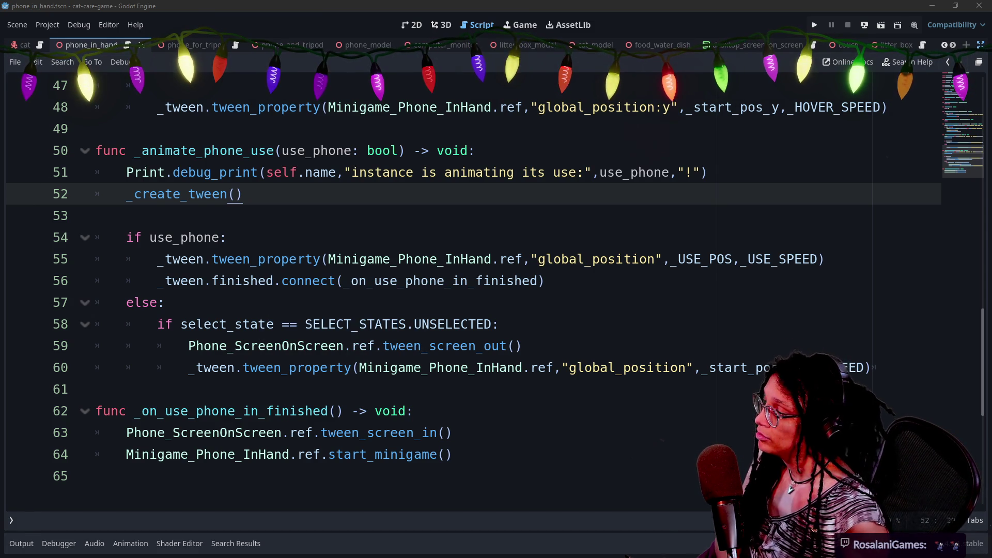
{"action": "left_click", "coordinate": [96, 476]}
{"action": "left_click", "coordinate": [95, 454]}
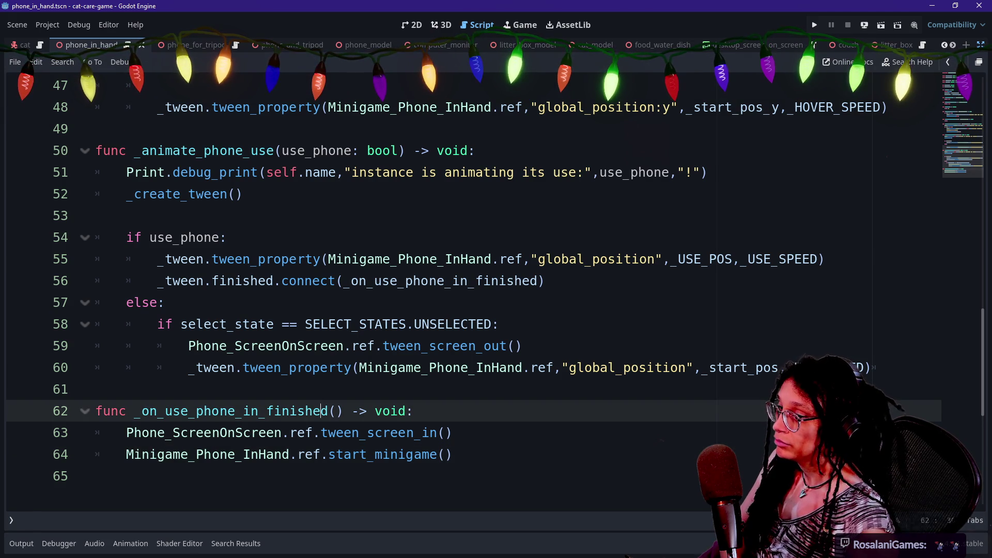
{"action": "left_click", "coordinate": [323, 454]}
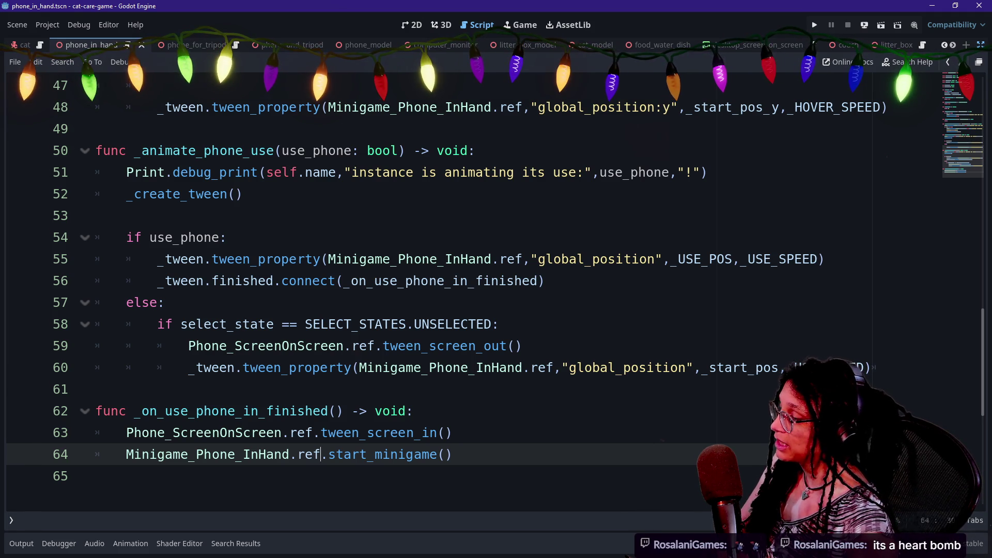
{"action": "key", "text": "Up"}
{"action": "key", "text": "Up"}
{"action": "key", "text": "Up"}
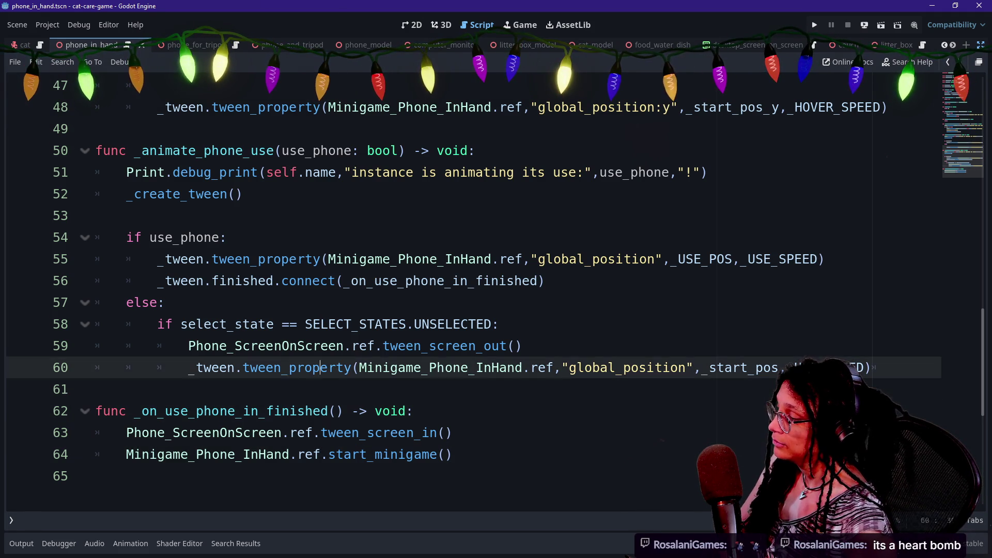
{"action": "key", "text": "Up"}
{"action": "key", "text": "Up"}
{"action": "key", "text": "Up"}
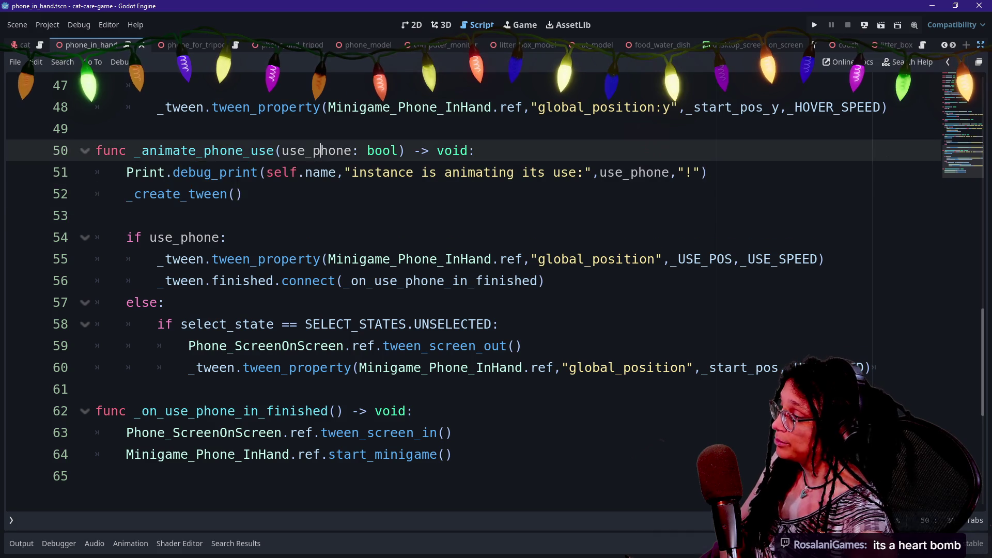
{"action": "key", "text": "Up"}
{"action": "key", "text": "Up"}
{"action": "key", "text": "Up"}
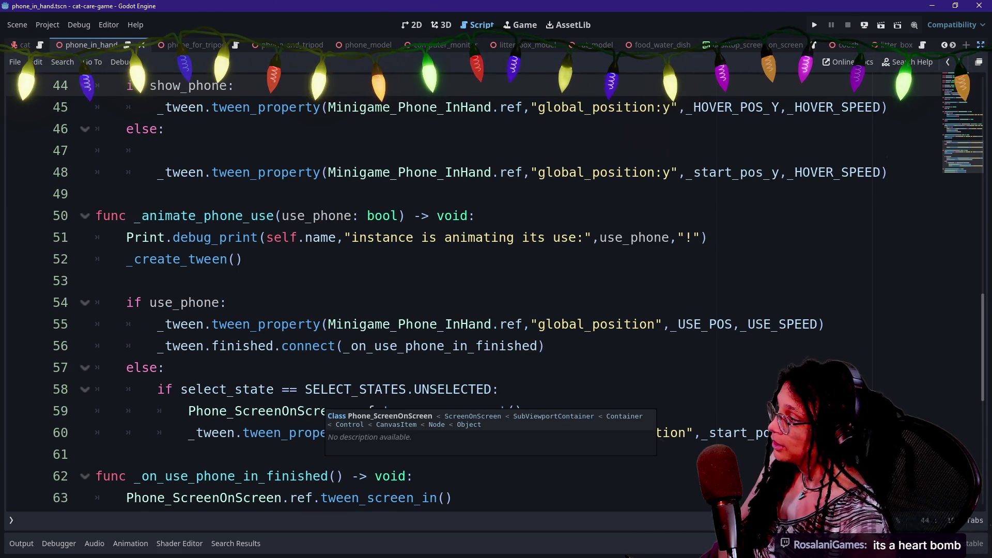
{"action": "key", "text": "Up"}
{"action": "key", "text": "Up"}
{"action": "key", "text": "Down"}
{"action": "key", "text": "Down"}
{"action": "key", "text": "Down"}
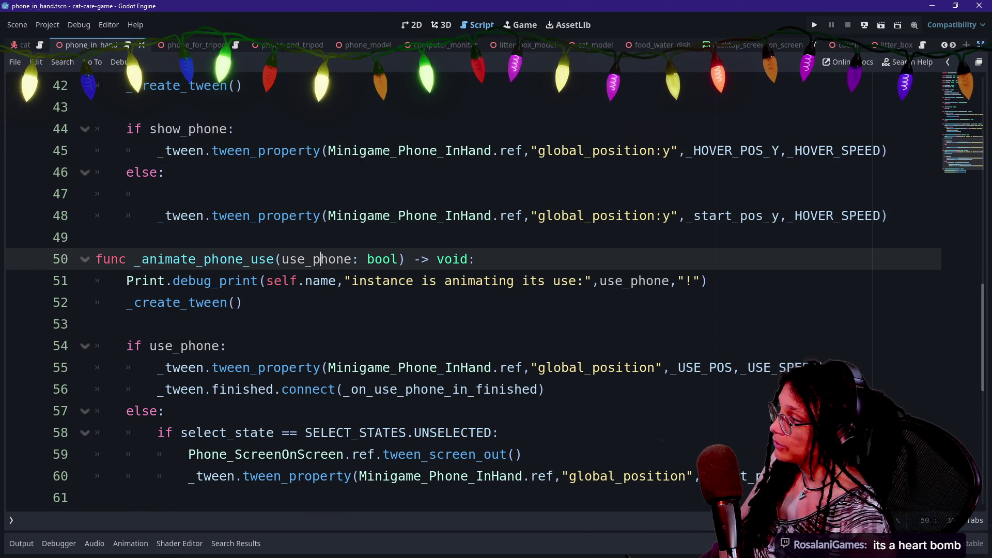
{"action": "key", "text": "Down"}
{"action": "key", "text": "Down"}
{"action": "key", "text": "Down"}
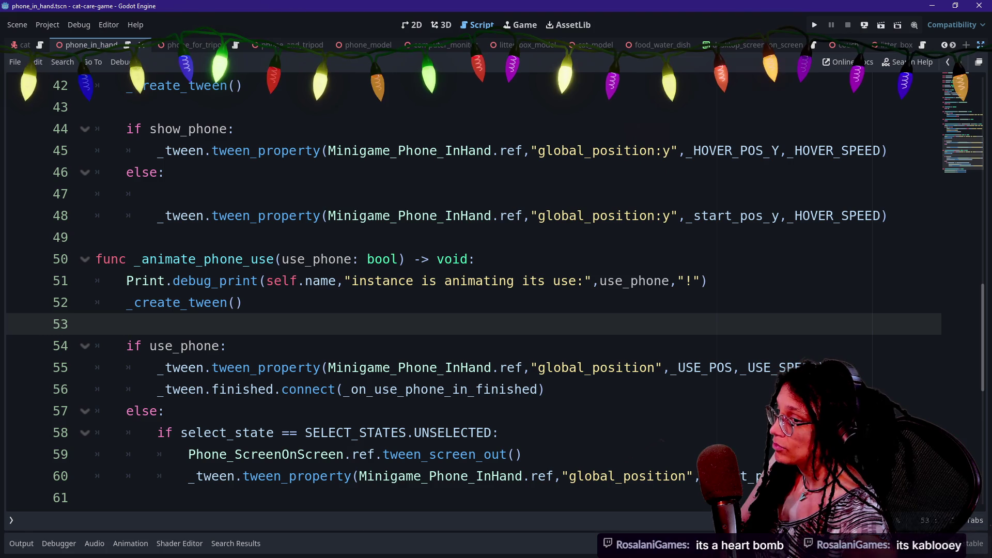
{"action": "key", "text": "Down"}
{"action": "key", "text": "Down"}
{"action": "key", "text": "Down"}
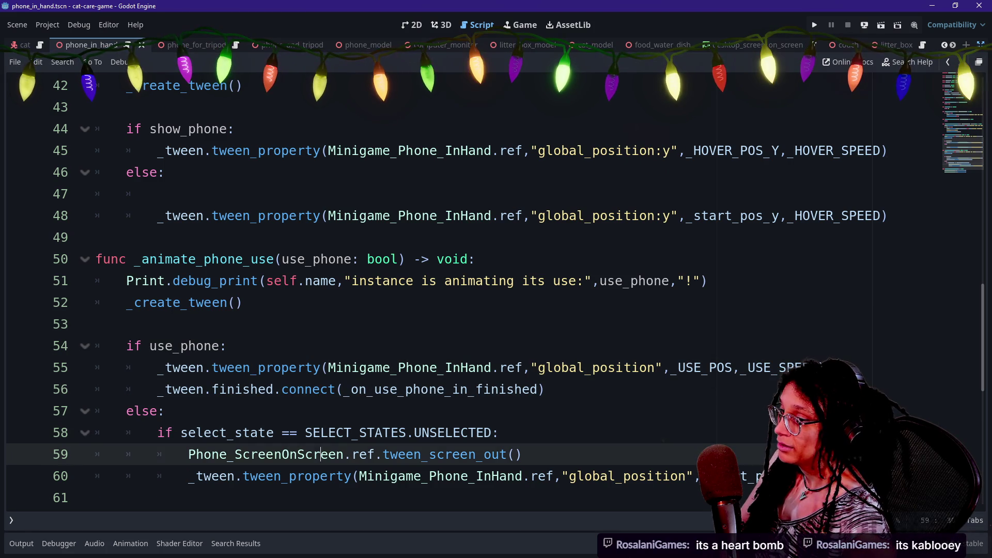
{"action": "mouse_move", "coordinate": [323, 409]}
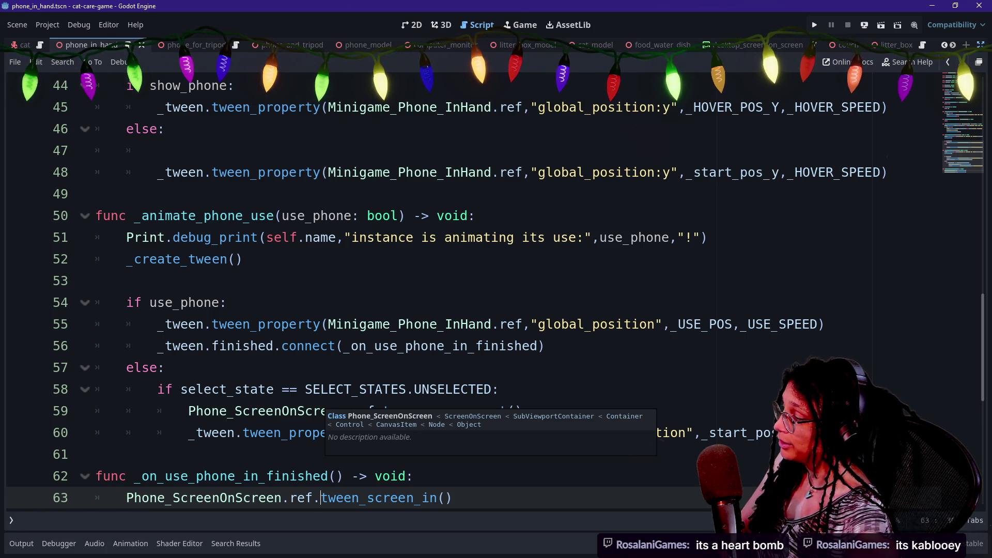
{"action": "key", "text": "Up"}
{"action": "key", "text": "Up"}
{"action": "key", "text": "Up"}
{"action": "key", "text": "Down"}
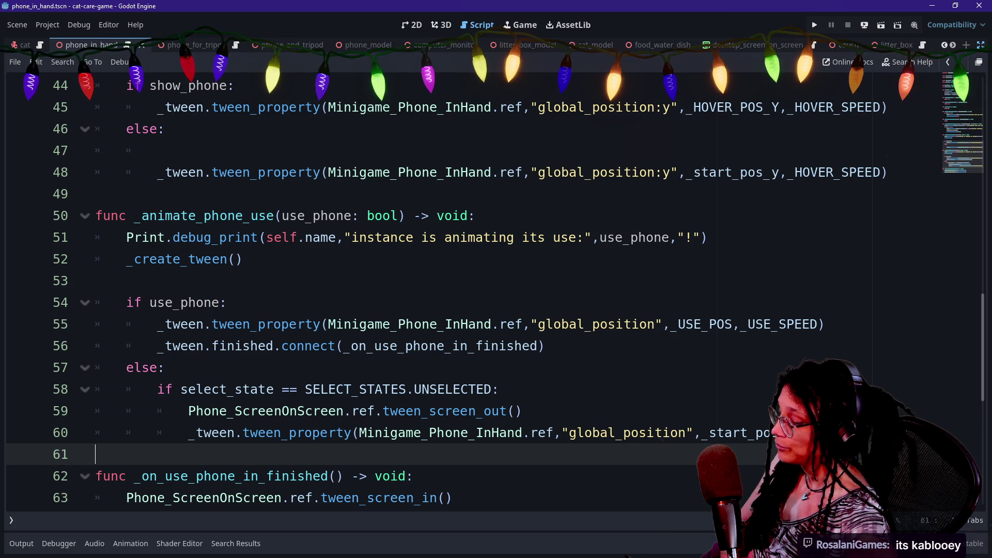
{"action": "key", "text": "Up"}
{"action": "key", "text": "Up"}
{"action": "key", "text": "Up"}
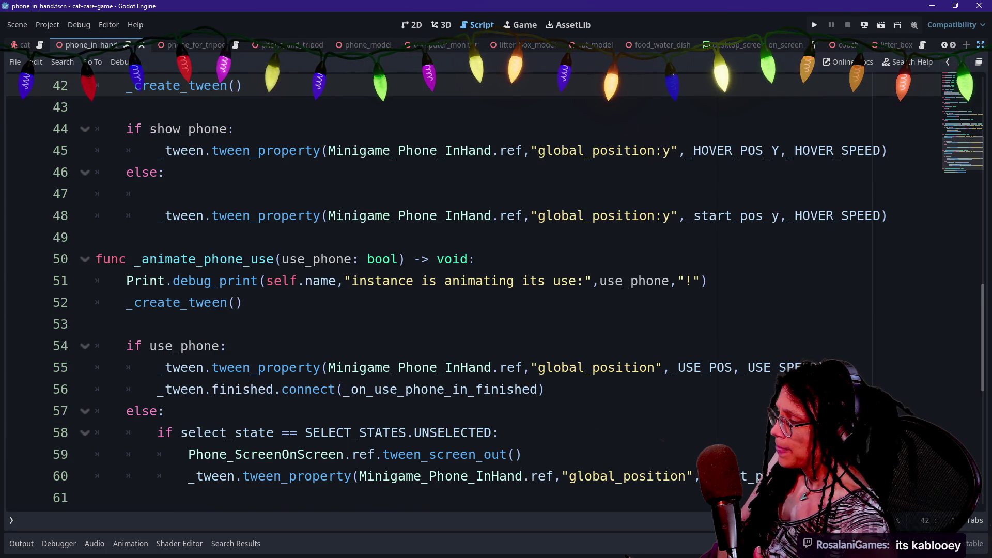
{"action": "key", "text": "Up"}
{"action": "key", "text": "Up"}
{"action": "key", "text": "Up"}
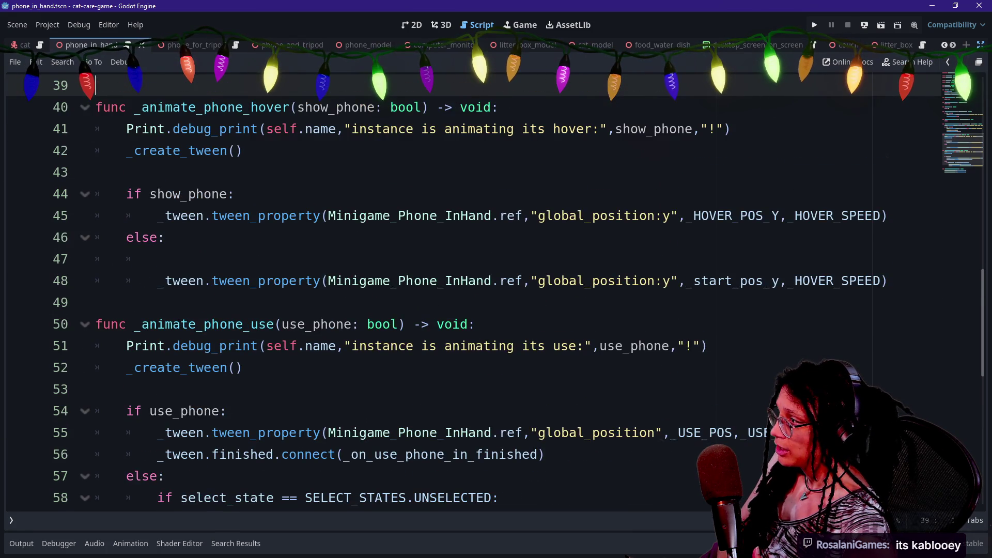
{"action": "mouse_move", "coordinate": [307, 455]}
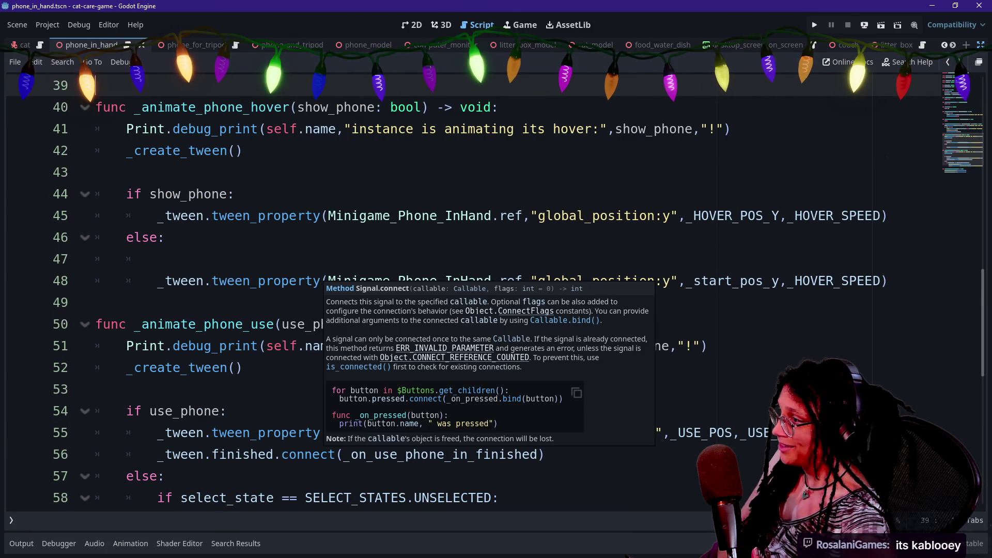
{"action": "key", "text": "Down"}
{"action": "key", "text": "Down"}
{"action": "key", "text": "Down"}
{"action": "key", "text": "Up"}
{"action": "key", "text": "Up"}
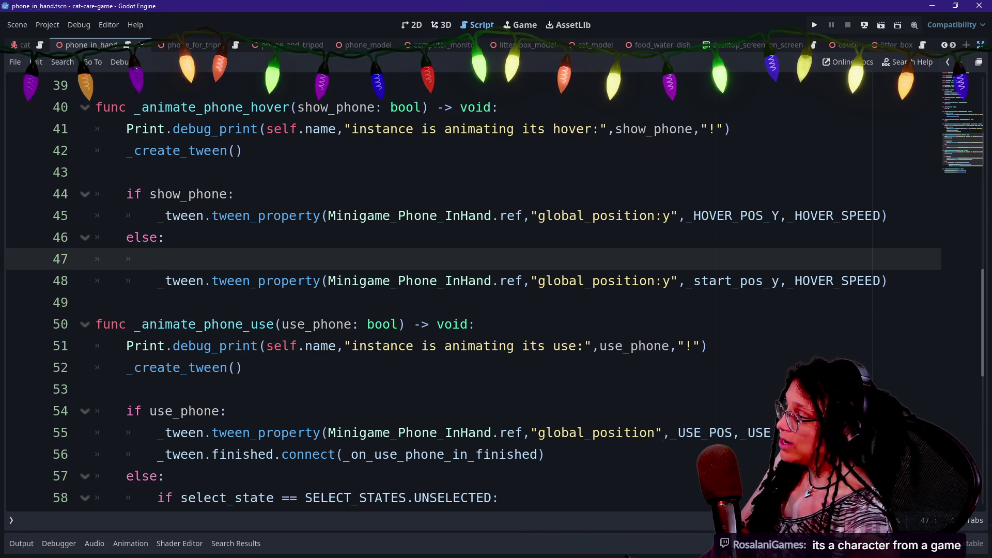
{"action": "scroll", "coordinate": [465, 289], "scroll_direction": "down", "scroll_amount": 1}
{"action": "left_click", "coordinate": [499, 432]}
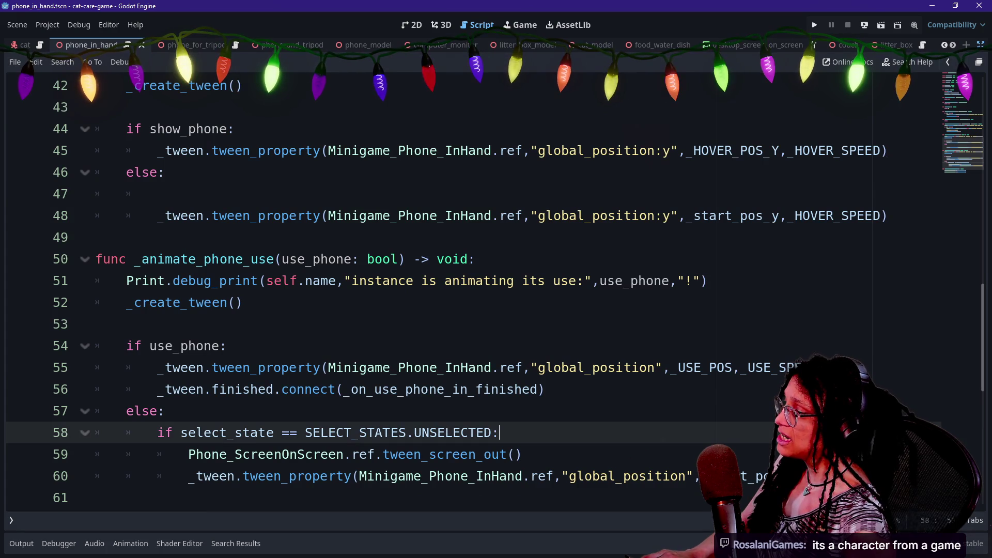
- Delete the select_state UNSELECTED check and unindent the tween_screen_out and tween_property lines
{"action": "key", "text": "shift+Up"}
{"action": "key", "text": "BackSpace"}
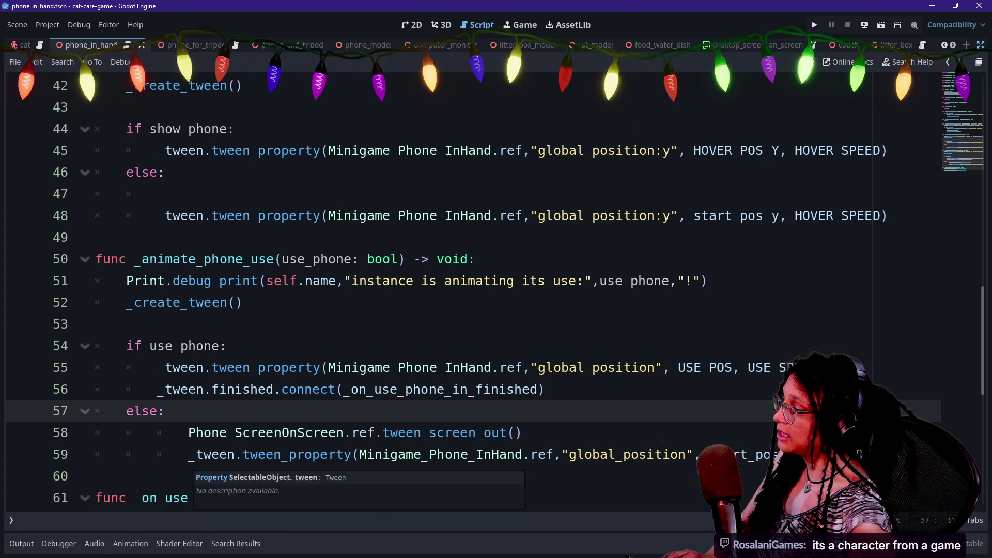
{"action": "left_click", "coordinate": [522, 433]}
{"action": "key", "text": "shift+Tab"}
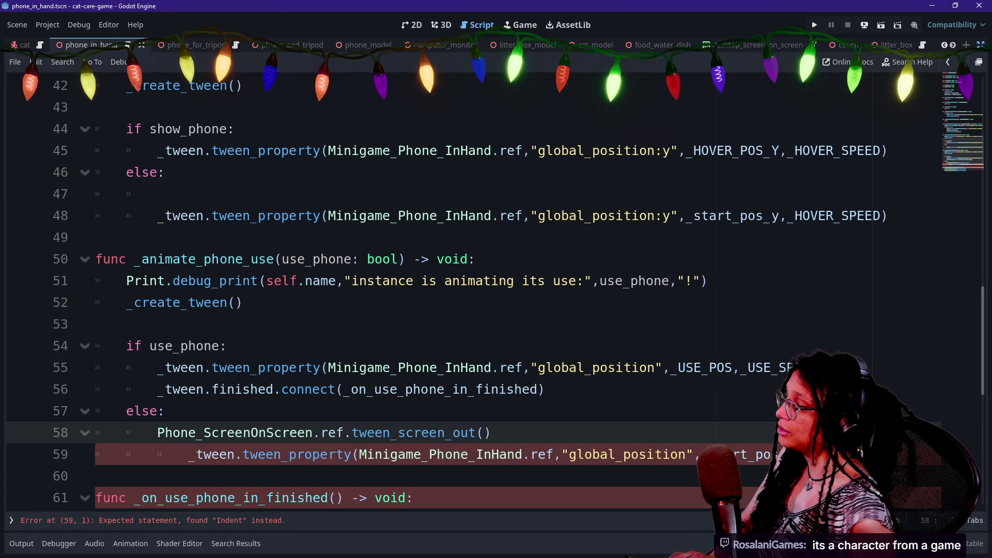
{"action": "key", "text": "Down"}
{"action": "key", "text": "shift+Tab"}
{"action": "key", "text": "Delete"}
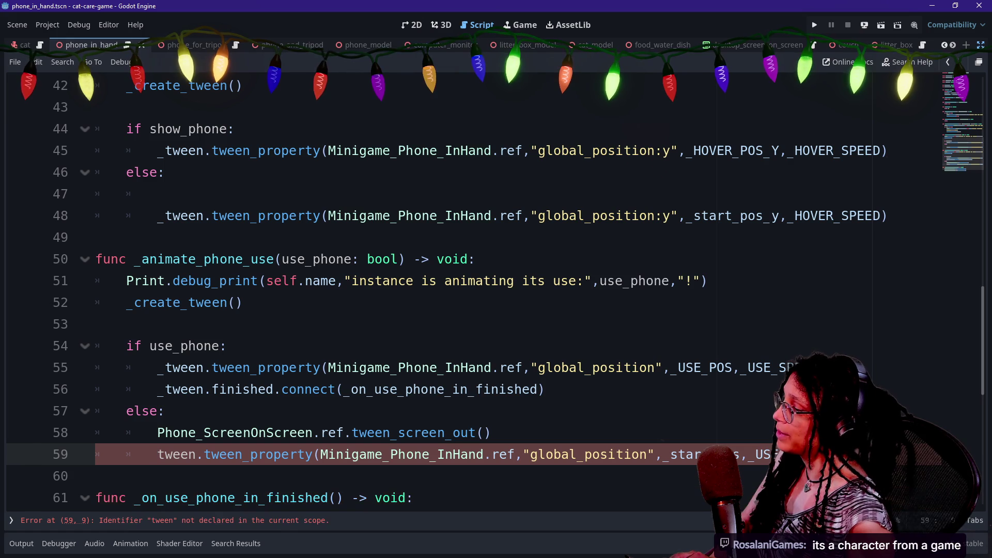